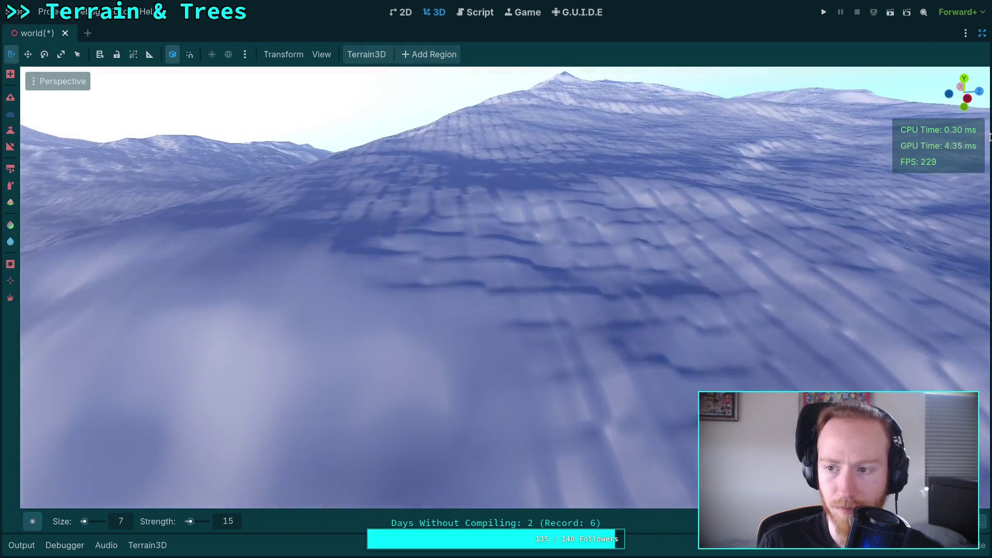
Set DynamicDay's Initial Time to about 0.24 (05:51) for dawn light, then reselect Terrain3D.
left_click(982, 34)
left_click(775, 89)
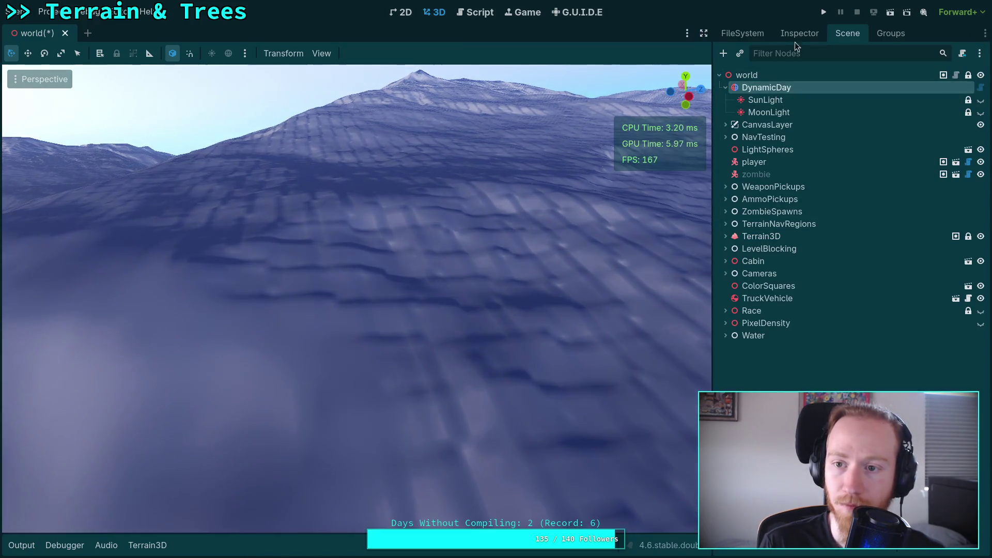
left_click(800, 33)
mouse_move(869, 164)
left_mouse_down()
mouse_move(883, 164)
mouse_move(868, 166)
left_mouse_up()
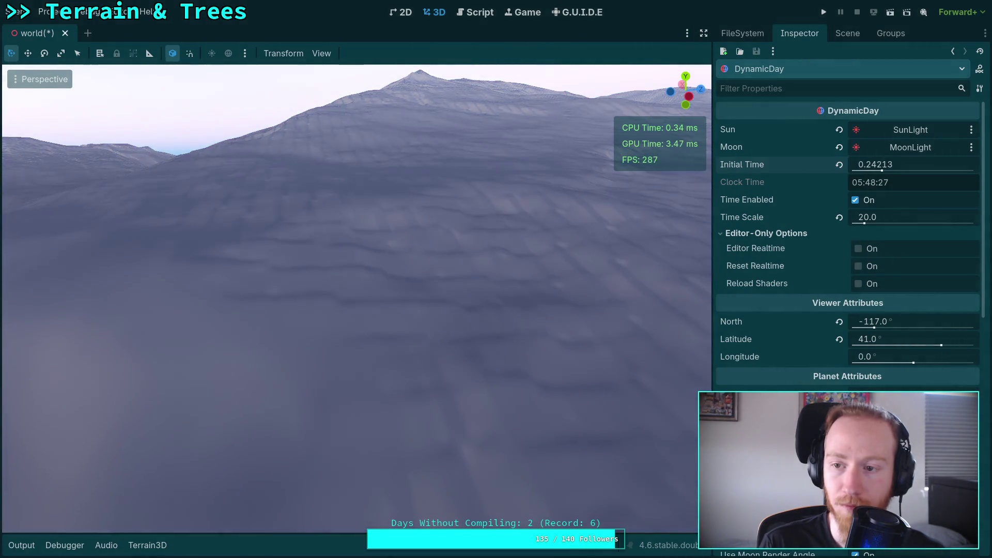
left_click(844, 35)
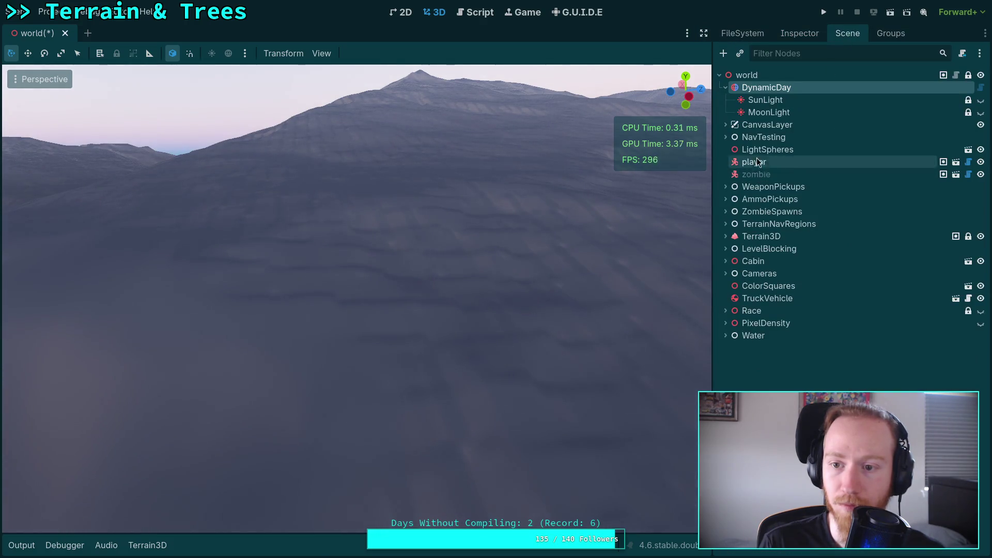
left_click(750, 238)
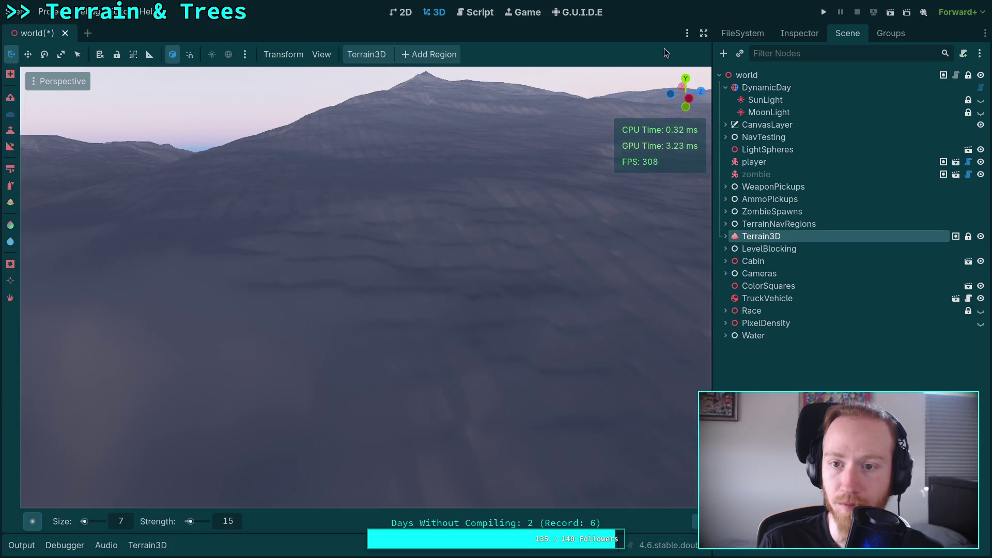
Widen the 3D view and fly the camera around the terrain from several angles.
left_click(704, 33)
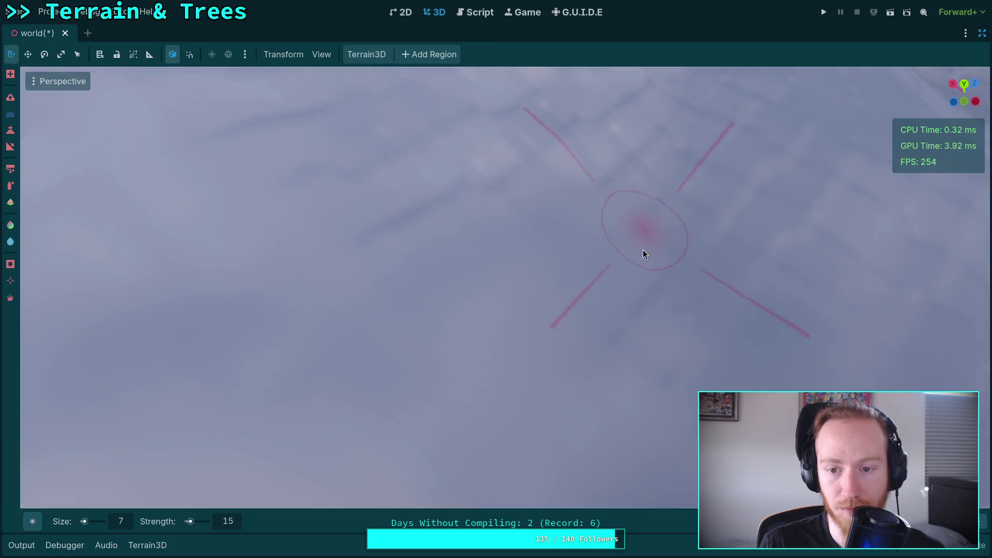
right_click(587, 354)
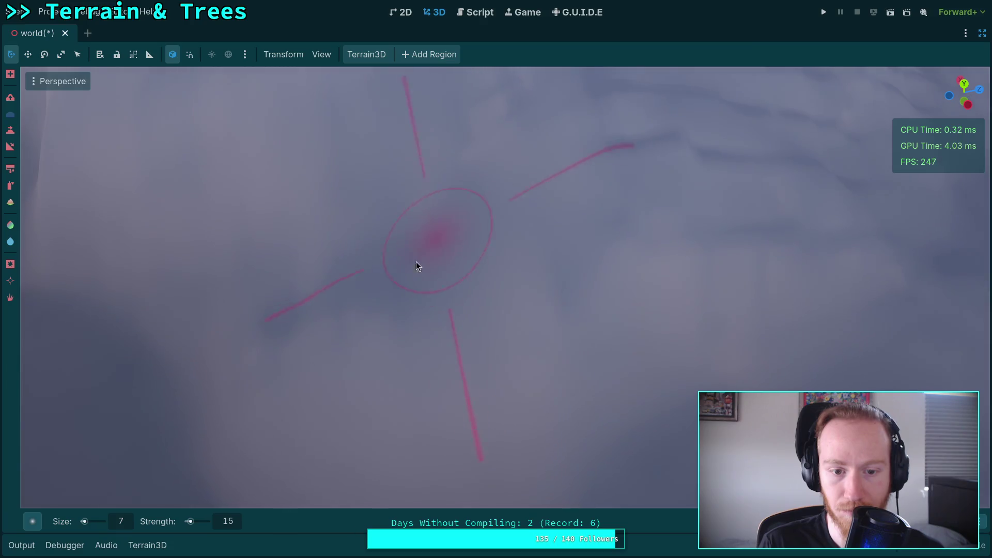
right_click(253, 330)
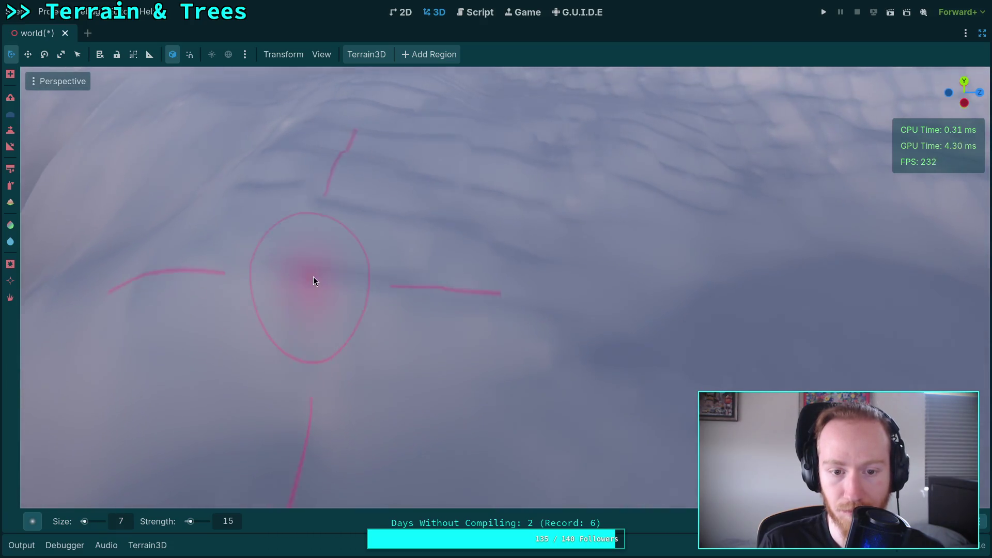
right_click(583, 359)
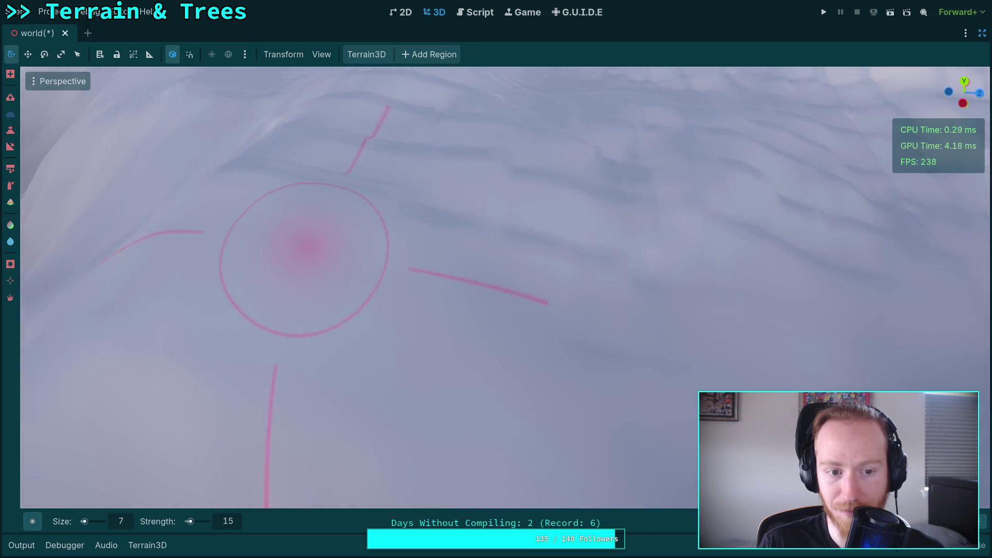
right_click(303, 243)
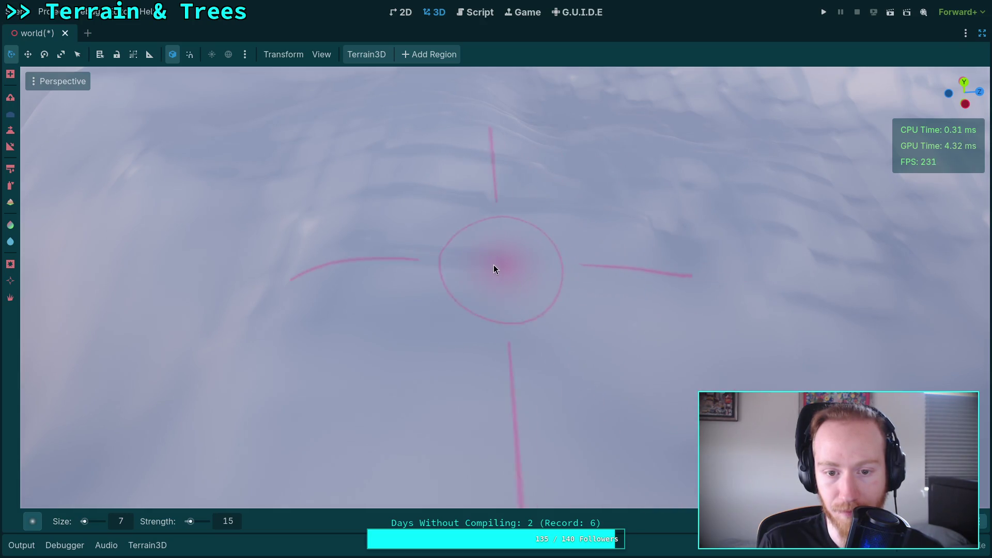
right_click(409, 261)
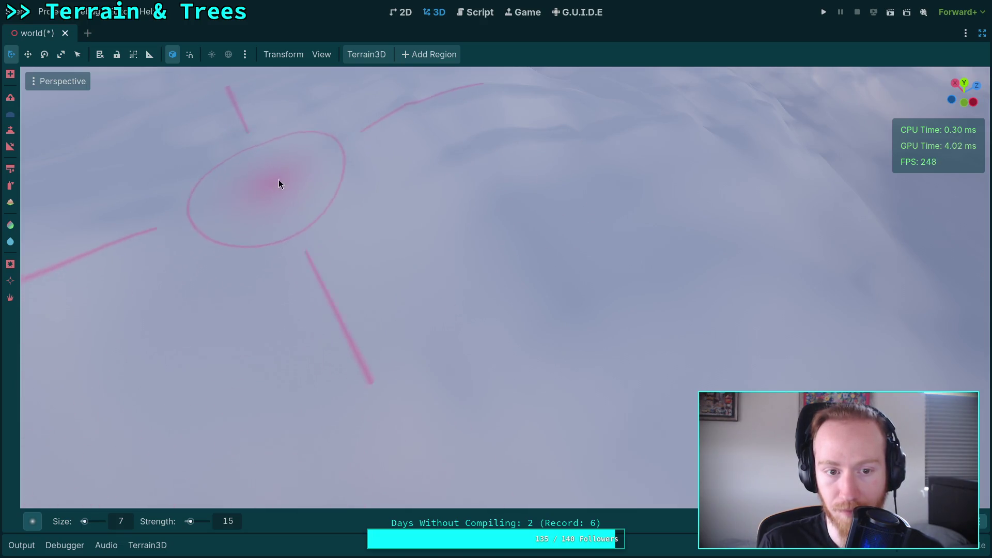
right_click(578, 129)
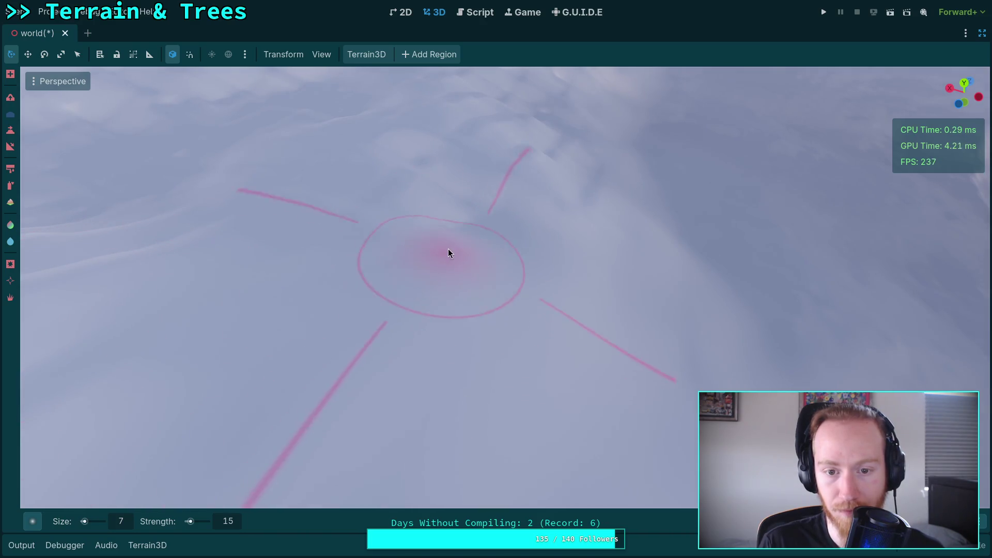
Bring the camera down close to the terrain surface, then save the world scene.
right_click(468, 210)
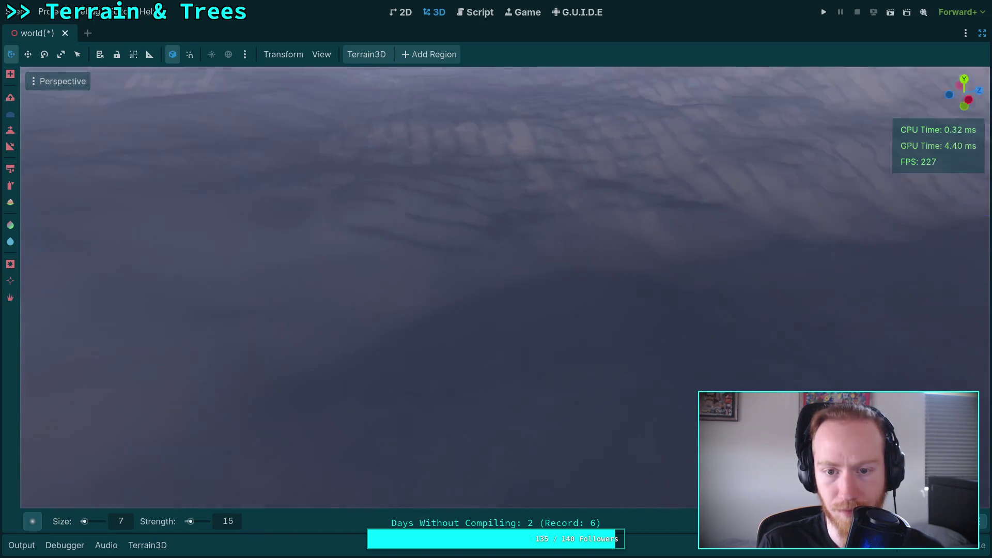
right_click(405, 206)
right_click(423, 255)
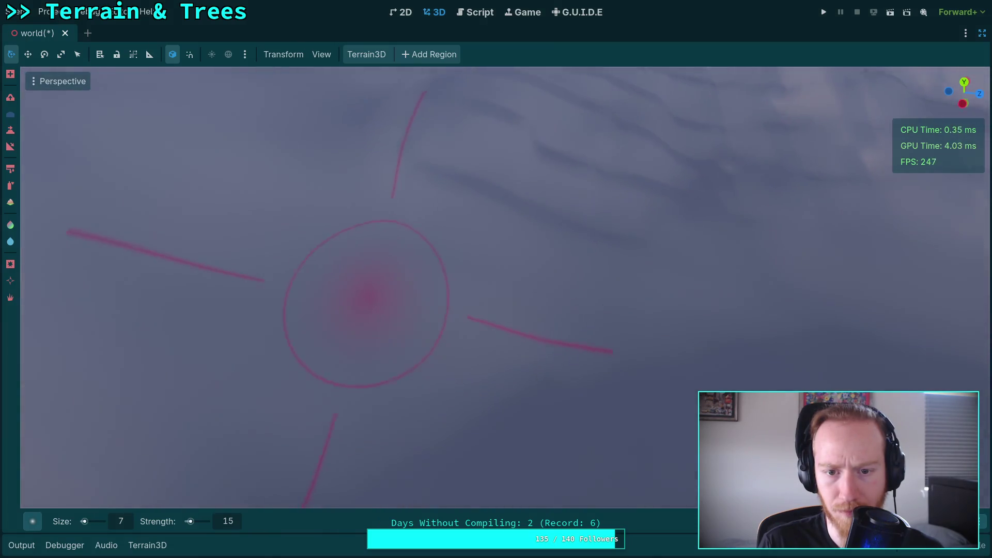
right_click(586, 235)
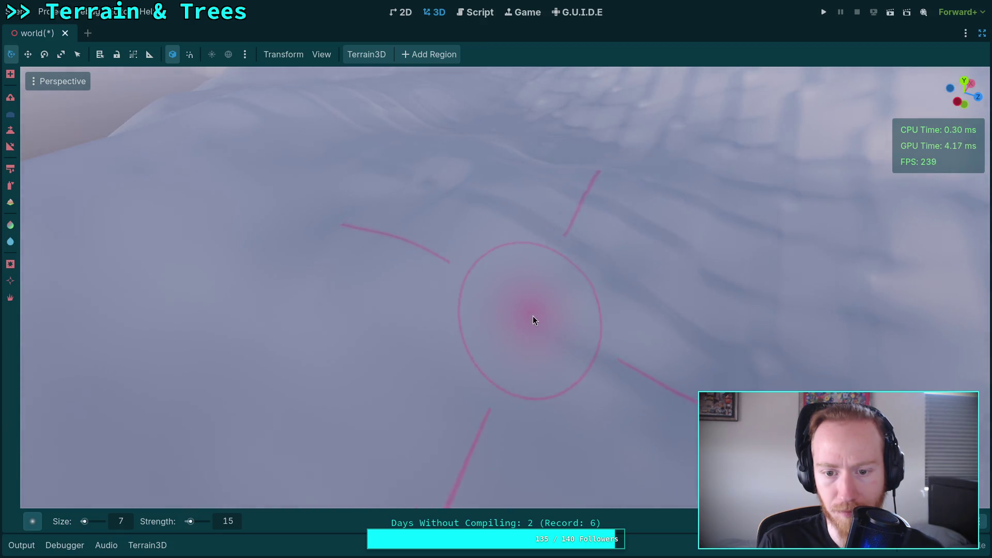
right_click(679, 390)
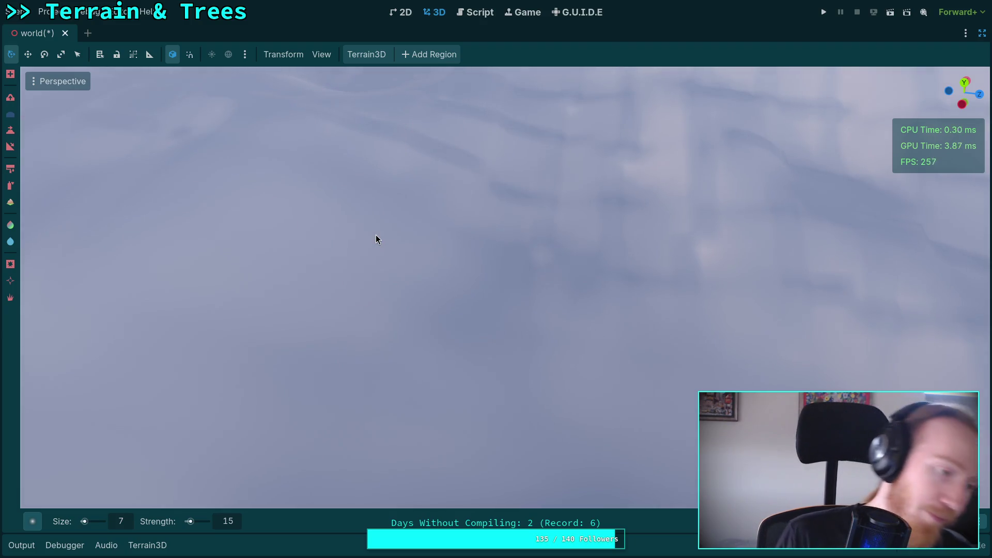
key("ctrl+s")
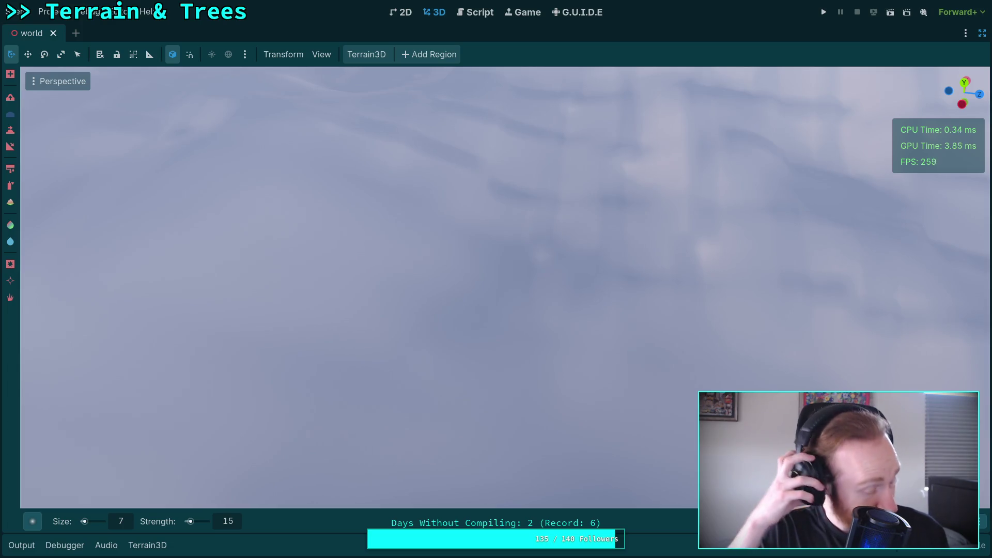
Raise a steep ridge and its adjoining slopes with nine size-7, strength-15 brush strokes.
mouse_move(385, 241)
left_mouse_down()
mouse_move(461, 268)
mouse_move(618, 287)
mouse_move(150, 272)
mouse_move(310, 188)
mouse_move(182, 240)
mouse_move(272, 334)
mouse_move(314, 222)
mouse_move(414, 250)
mouse_move(421, 488)
mouse_move(301, 288)
mouse_move(394, 305)
mouse_move(538, 308)
mouse_move(686, 372)
mouse_move(478, 271)
mouse_move(653, 374)
mouse_move(317, 324)
mouse_move(335, 233)
mouse_move(368, 219)
mouse_move(288, 268)
mouse_move(350, 304)
mouse_move(562, 275)
mouse_move(243, 310)
mouse_move(421, 228)
left_mouse_up()
mouse_move(491, 229)
left_mouse_down()
mouse_move(545, 256)
mouse_move(547, 271)
mouse_move(306, 217)
mouse_move(366, 214)
mouse_move(310, 219)
mouse_move(507, 255)
mouse_move(569, 243)
mouse_move(383, 248)
mouse_move(553, 219)
mouse_move(629, 313)
mouse_move(571, 284)
mouse_move(520, 279)
mouse_move(593, 373)
mouse_move(587, 328)
mouse_move(435, 348)
mouse_move(649, 334)
mouse_move(532, 352)
mouse_move(397, 347)
mouse_move(427, 284)
mouse_move(422, 143)
mouse_move(397, 160)
left_mouse_up()
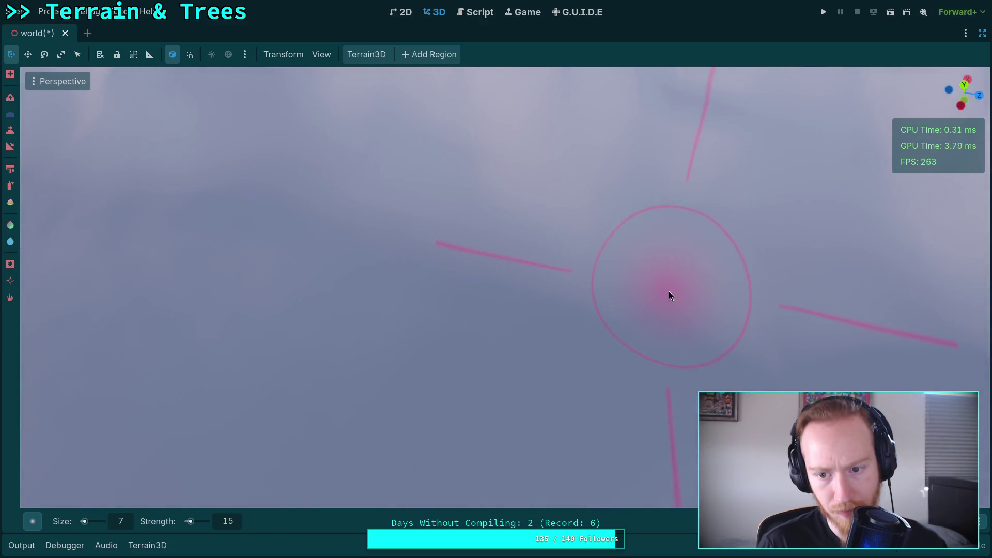
mouse_move(668, 296)
left_mouse_down()
mouse_move(516, 262)
mouse_move(525, 283)
mouse_move(330, 284)
mouse_move(319, 250)
mouse_move(374, 265)
mouse_move(413, 316)
mouse_move(425, 372)
mouse_move(370, 302)
mouse_move(615, 310)
mouse_move(566, 228)
mouse_move(414, 243)
mouse_move(396, 274)
mouse_move(299, 230)
mouse_move(386, 259)
left_mouse_up()
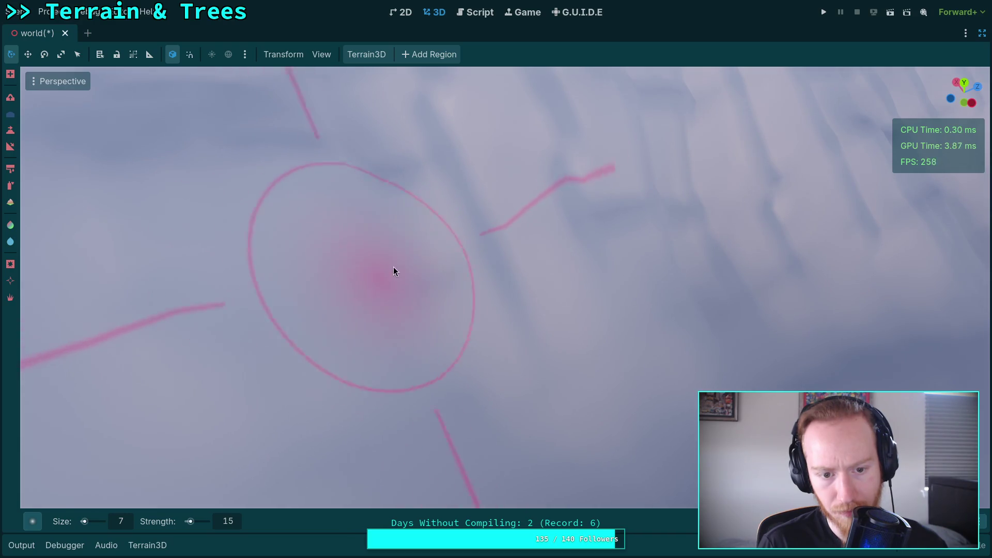
mouse_move(556, 370)
left_mouse_down()
mouse_move(413, 408)
mouse_move(498, 282)
left_mouse_up()
mouse_move(368, 358)
left_mouse_down()
mouse_move(370, 217)
mouse_move(336, 207)
mouse_move(331, 230)
mouse_move(437, 359)
left_mouse_up()
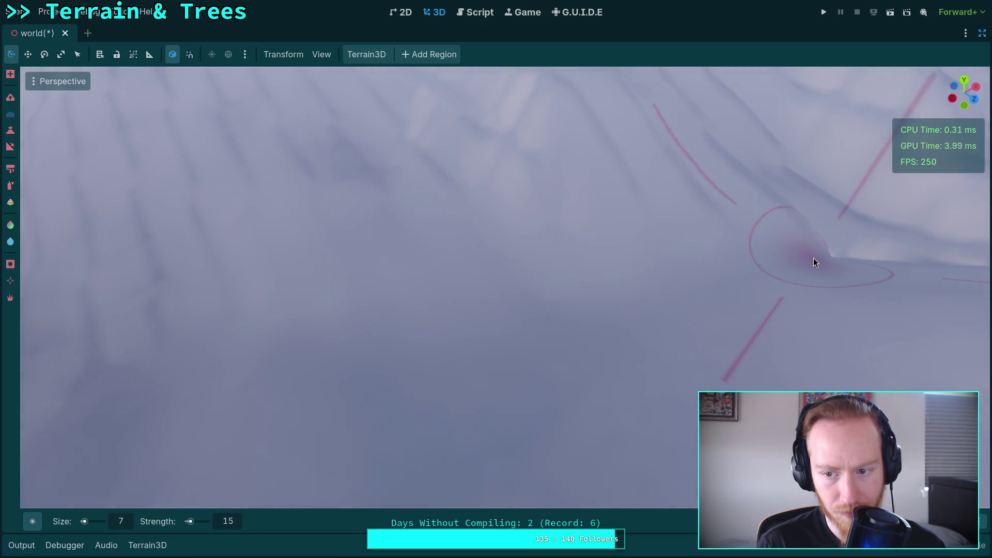
left_click_drag(813, 258, 730, 268)
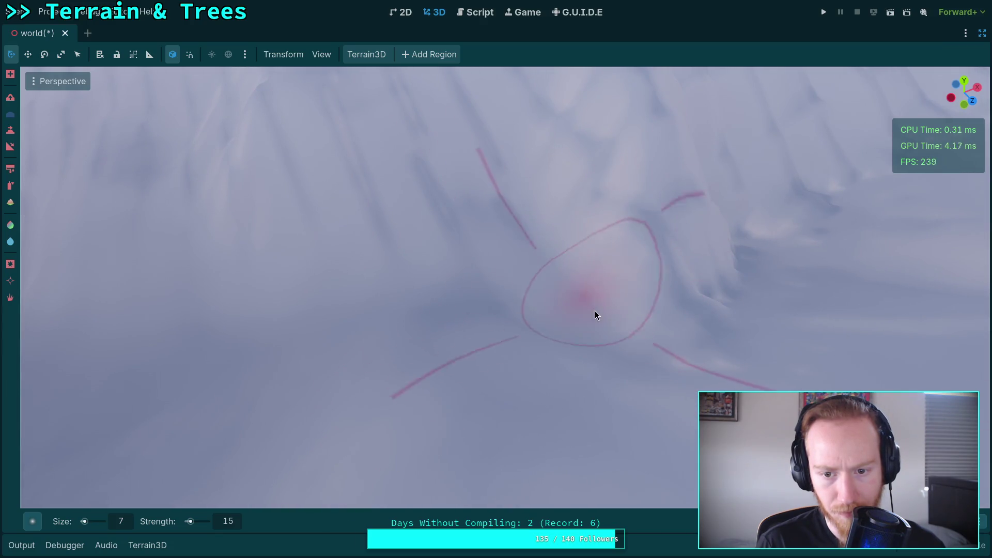
left_click_drag(594, 311, 478, 343)
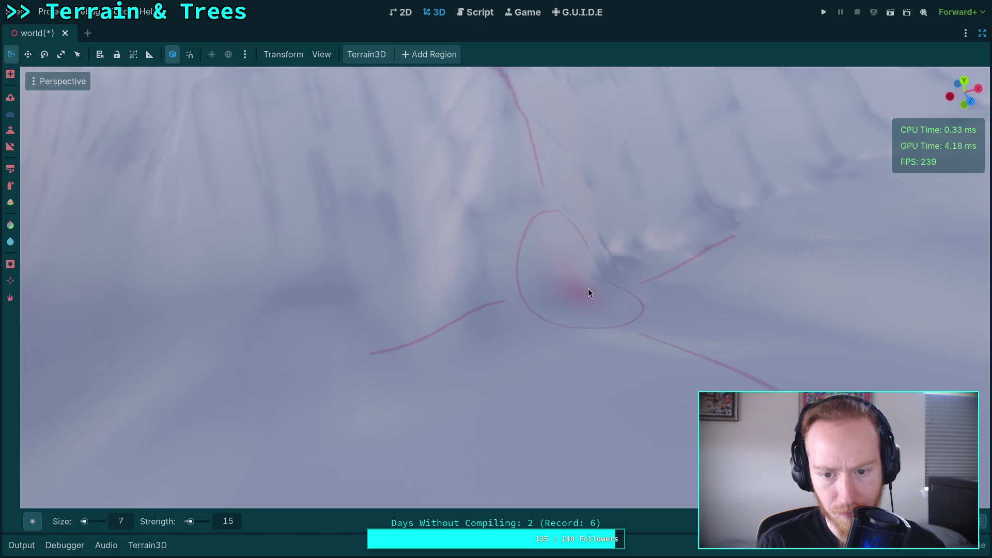
left_click_drag(589, 289, 537, 269)
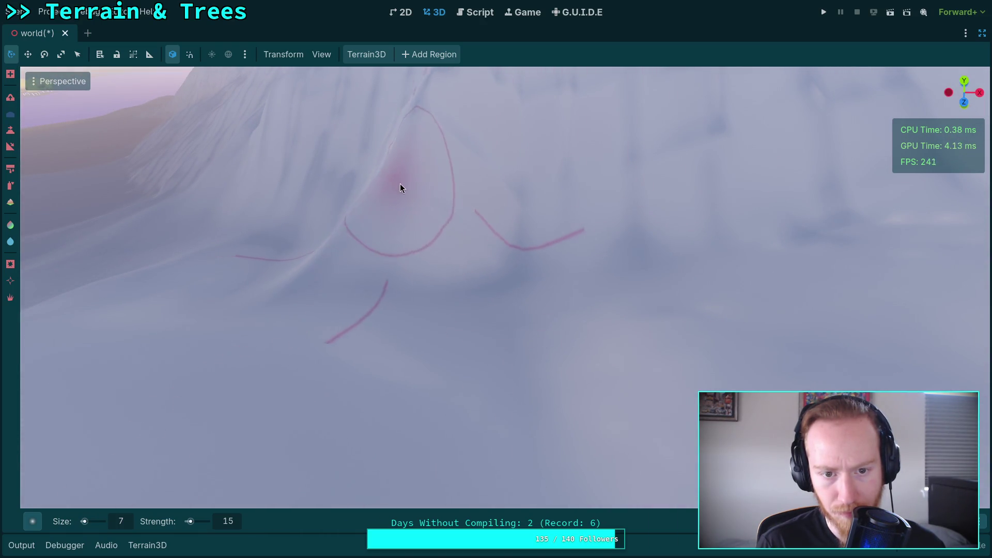
left_click_drag(400, 185, 442, 209)
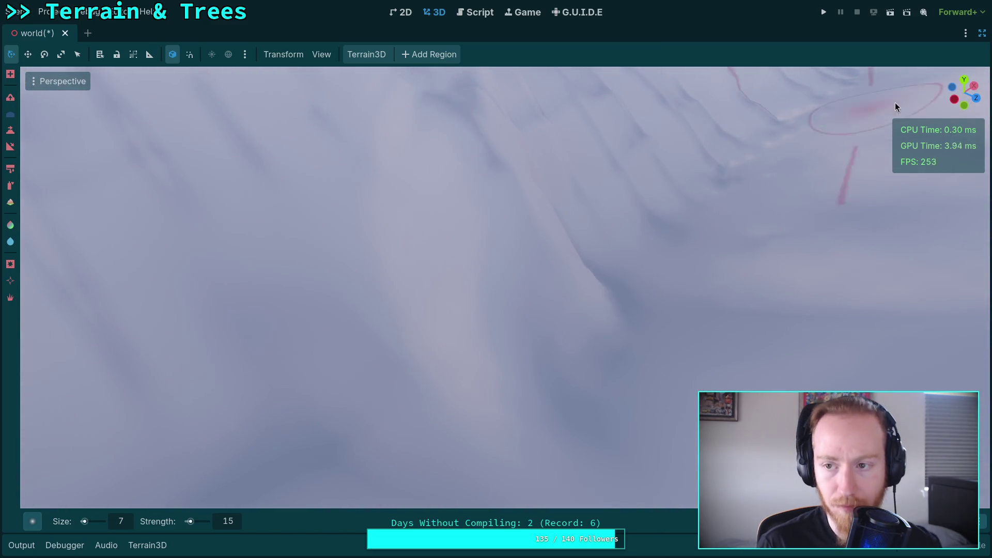
Set DynamicDay's Initial Time to 0.51713 (about 12:24), fly over the ridge, and reselect Terrain3D.
left_click(982, 33)
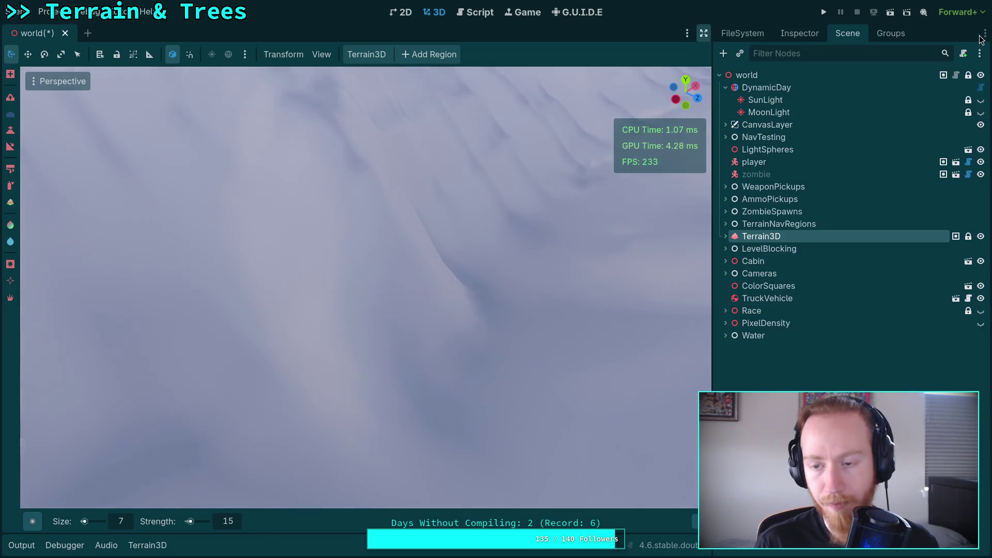
left_click(786, 88)
left_click(801, 33)
left_click_drag(869, 165, 900, 165)
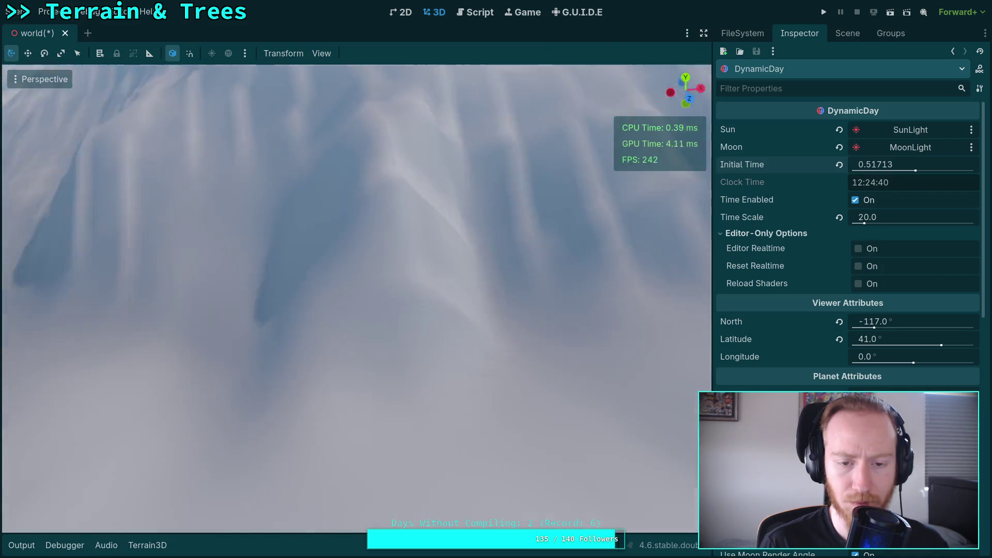
key("w")
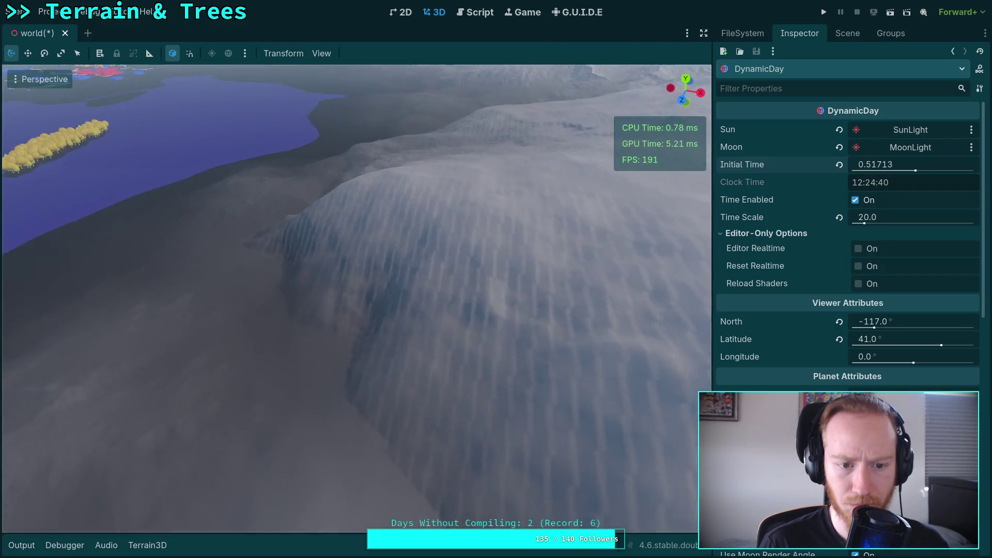
left_click_drag(410, 206, 362, 197)
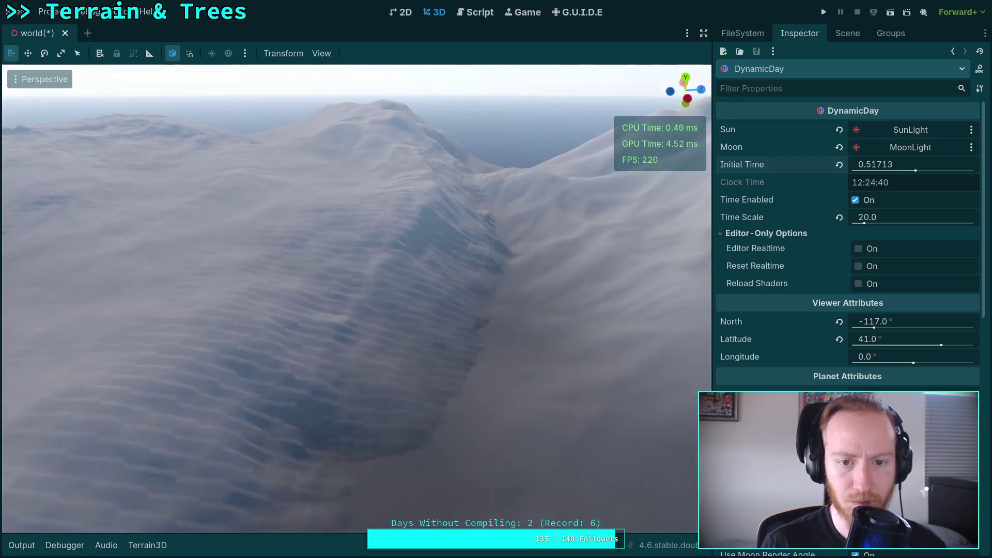
left_click(838, 38)
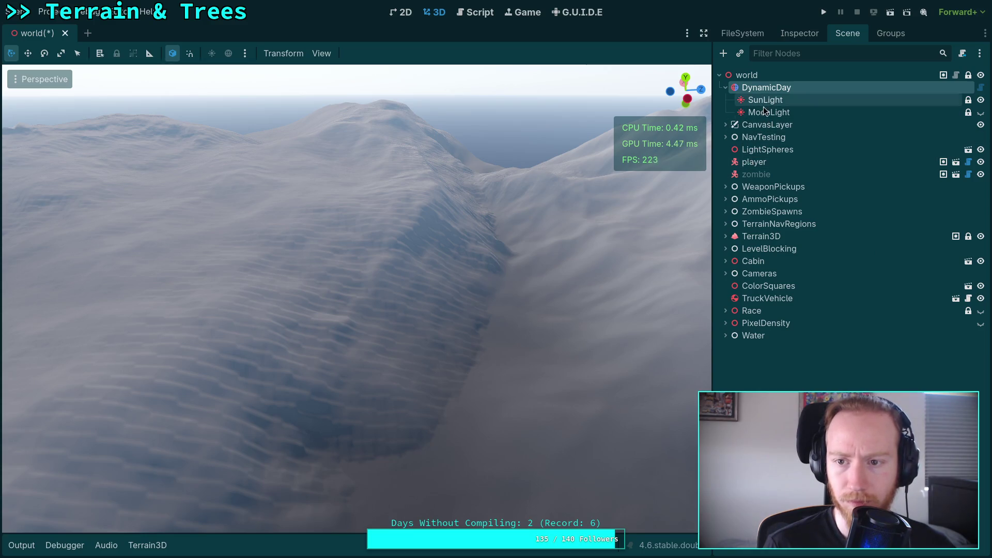
left_click(761, 236)
Widen the 3D view, zoom in on the snowy slopes, and save the world scene.
left_click(703, 35)
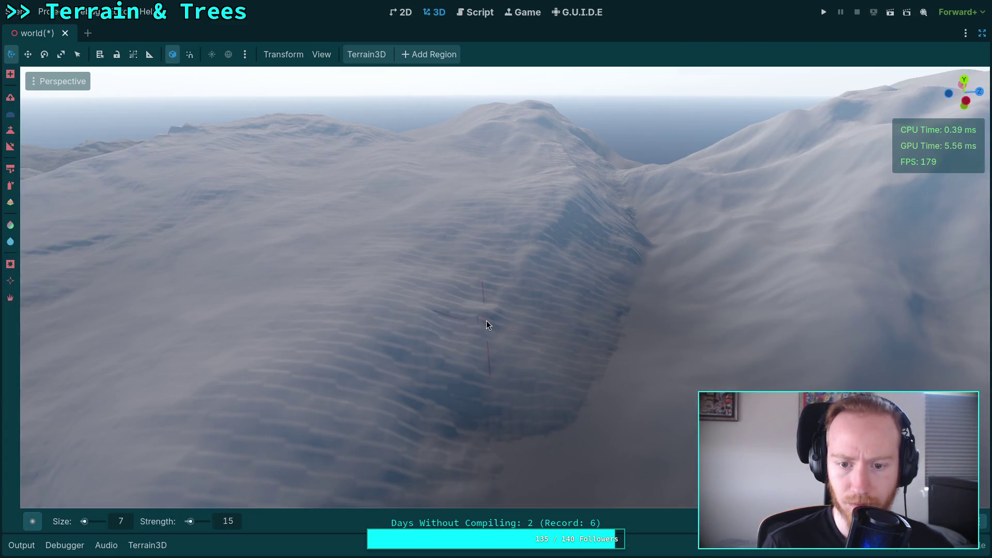
scroll(485, 325, "up", 5)
scroll(479, 280, "up", 2)
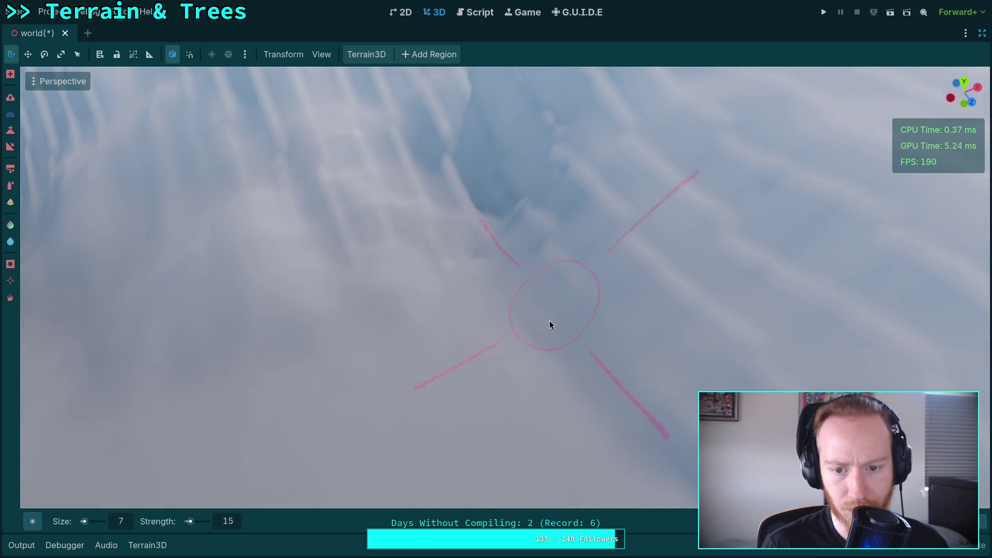
key("ctrl+s")
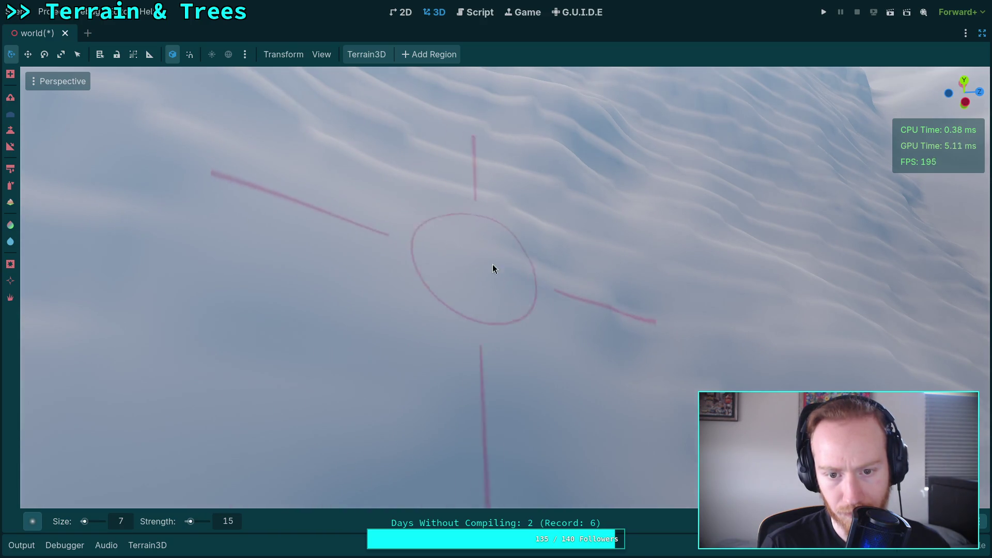
scroll(634, 324, "up", 5)
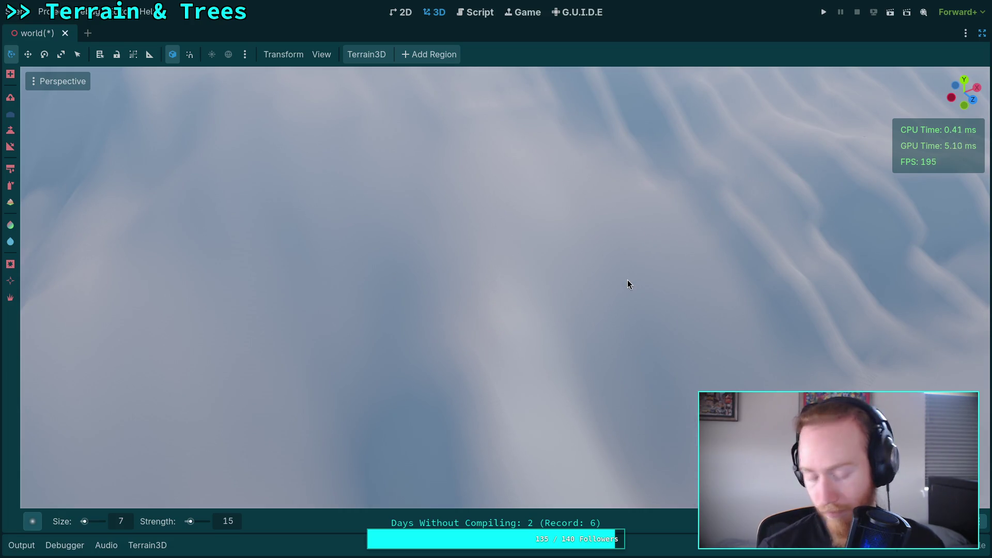
Save the world scene, then orbit and pan for a wide look over the snowy hill.
key("ctrl+s")
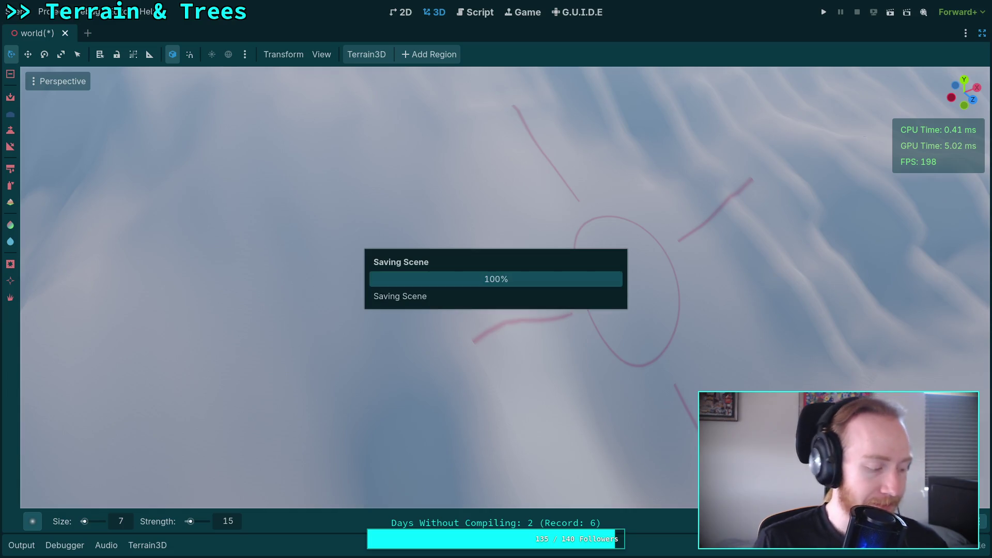
left_click_drag(578, 244, 579, 244)
scroll(519, 252, "up", 4)
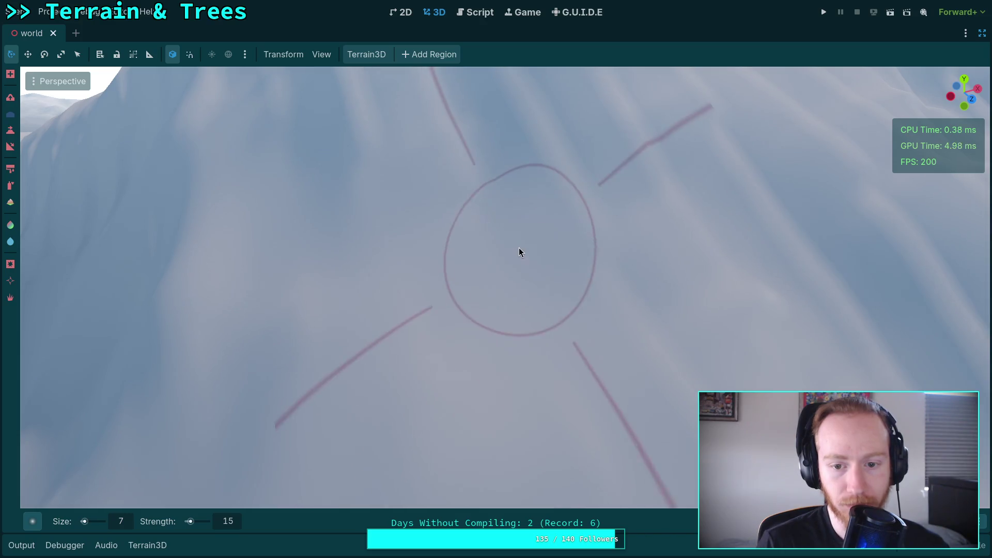
scroll(517, 249, "down", 3)
mouse_move(494, 250)
left_mouse_down()
mouse_move(655, 279)
mouse_move(658, 355)
mouse_move(534, 301)
mouse_move(478, 222)
mouse_move(489, 184)
left_mouse_up()
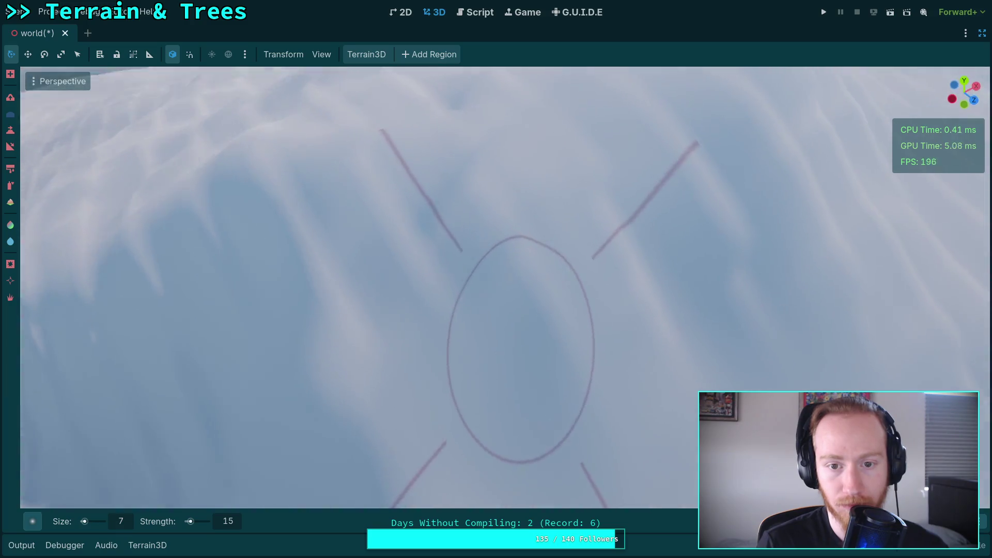
mouse_move(520, 349)
left_mouse_down()
mouse_move(472, 270)
mouse_move(354, 255)
mouse_move(321, 297)
mouse_move(472, 333)
mouse_move(698, 328)
mouse_move(720, 274)
mouse_move(693, 188)
mouse_move(576, 219)
mouse_move(583, 255)
mouse_move(486, 277)
mouse_move(436, 256)
mouse_move(263, 280)
mouse_move(454, 232)
mouse_move(297, 279)
mouse_move(234, 286)
mouse_move(235, 302)
mouse_move(330, 315)
left_mouse_up()
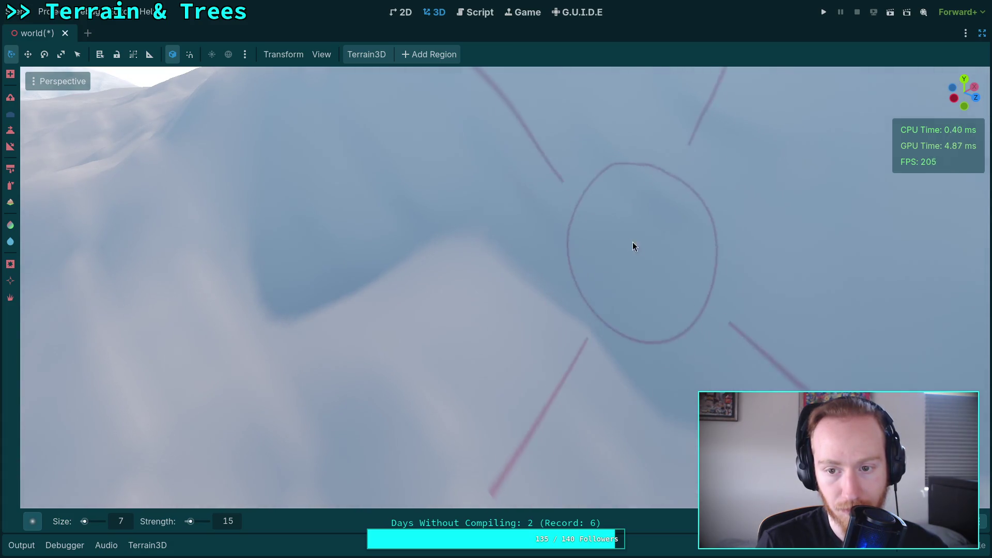
left_click_drag(466, 219, 603, 211)
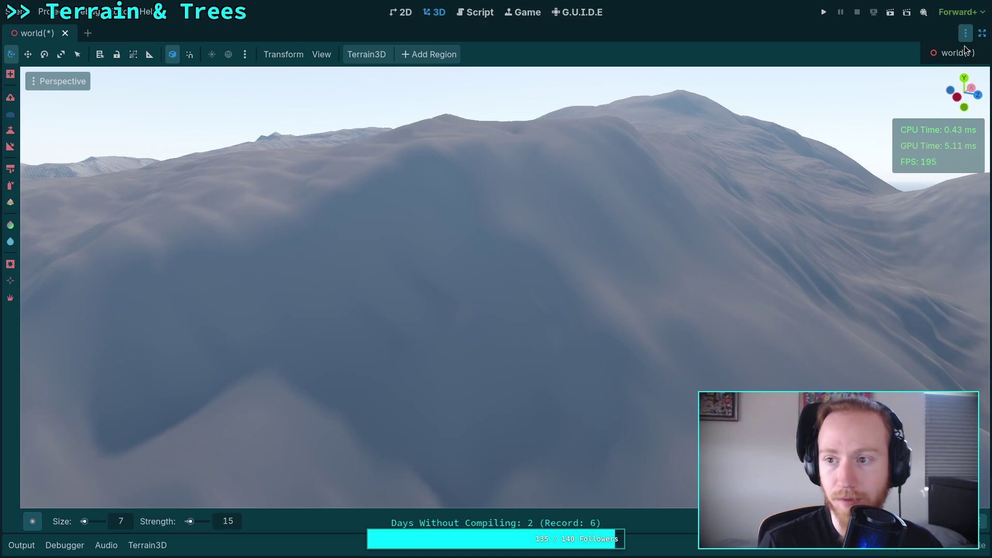
Tune DynamicDay's Initial Time through the afternoon until it settles at 0.7626 (about 18:18).
left_click(982, 34)
left_click(764, 87)
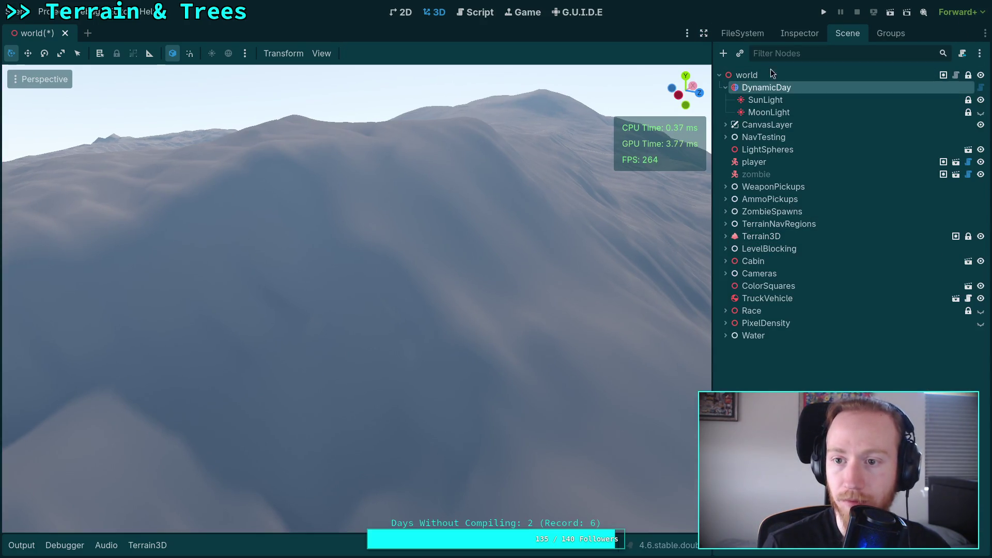
left_click(816, 35)
mouse_move(915, 164)
left_mouse_down()
mouse_move(879, 176)
mouse_move(941, 182)
mouse_move(906, 184)
mouse_move(937, 185)
mouse_move(920, 189)
left_mouse_up()
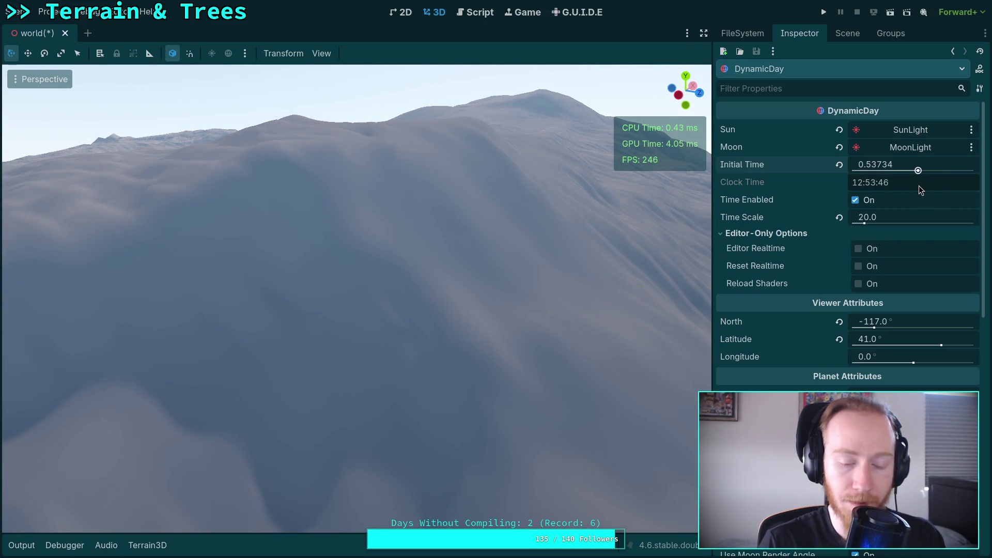
left_click_drag(356, 297, 310, 297)
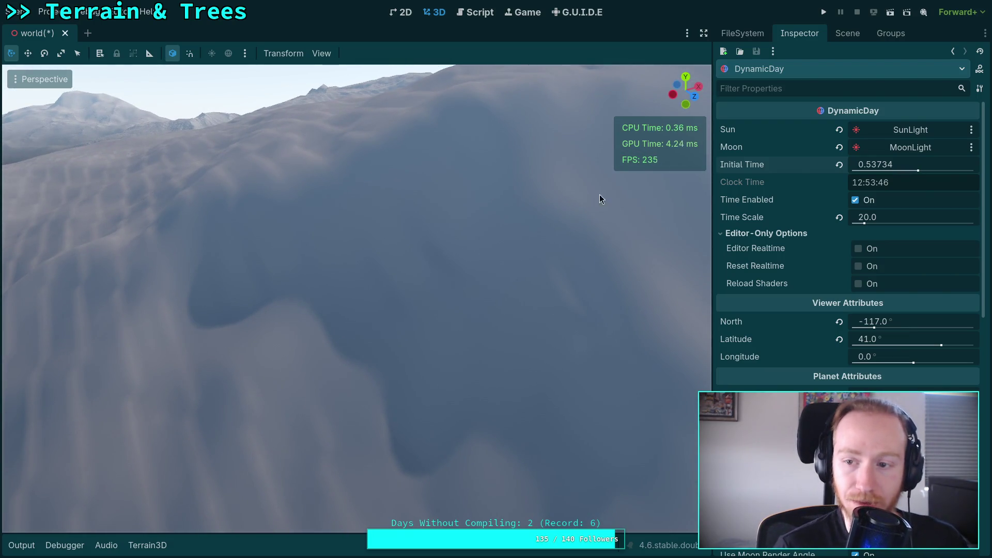
mouse_move(918, 170)
left_mouse_down()
mouse_move(940, 173)
mouse_move(910, 181)
left_mouse_up()
mouse_move(928, 181)
left_mouse_down()
mouse_move(948, 177)
mouse_move(927, 161)
left_mouse_up()
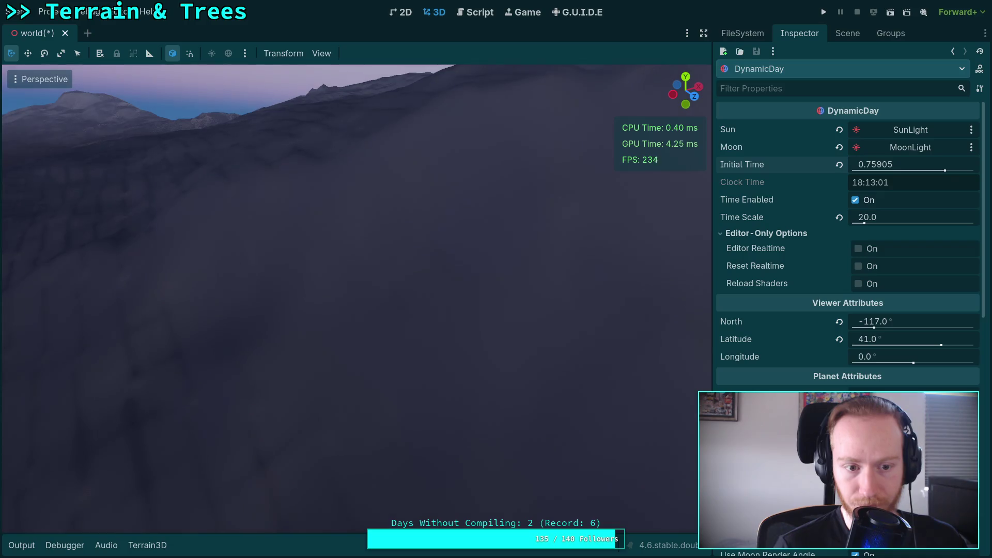
key("w")
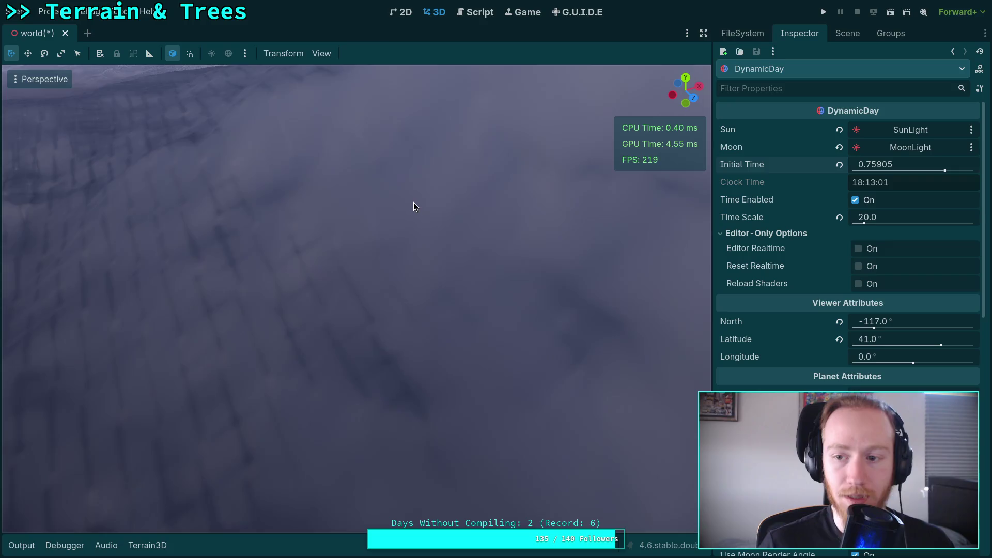
left_click_drag(888, 168, 890, 168)
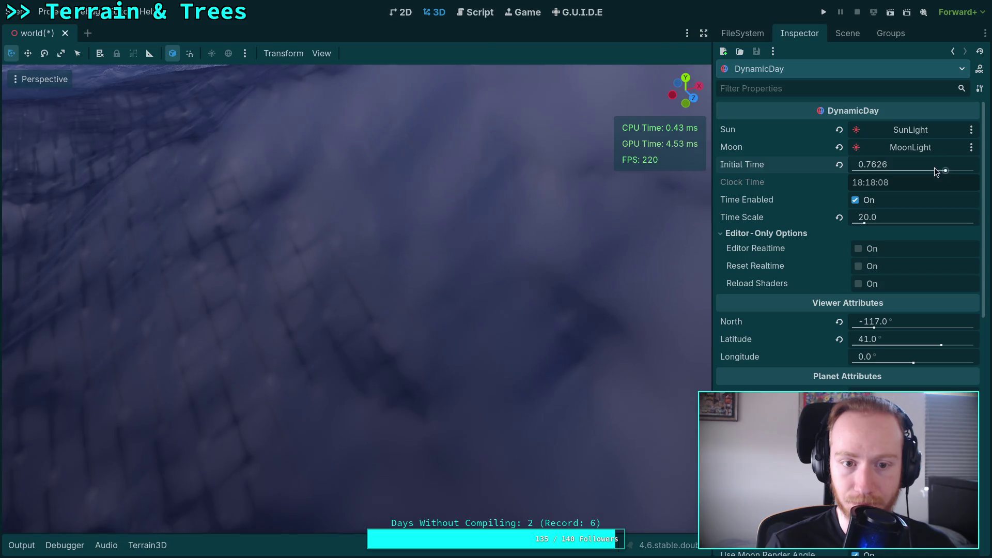
left_click(832, 35)
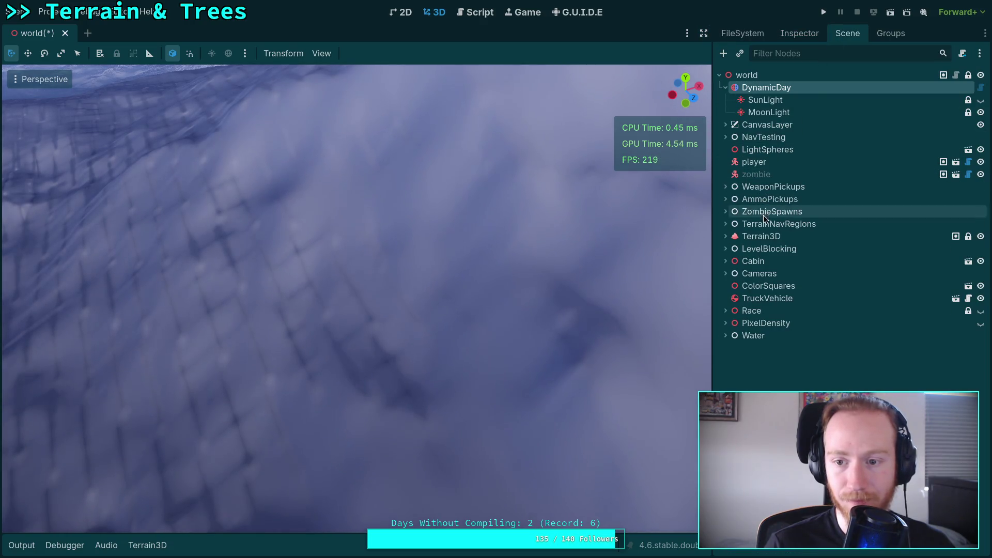
Select Terrain3D, give the 3D view the full window, and survey the slopes from several angles.
left_click(761, 236)
left_click(705, 34)
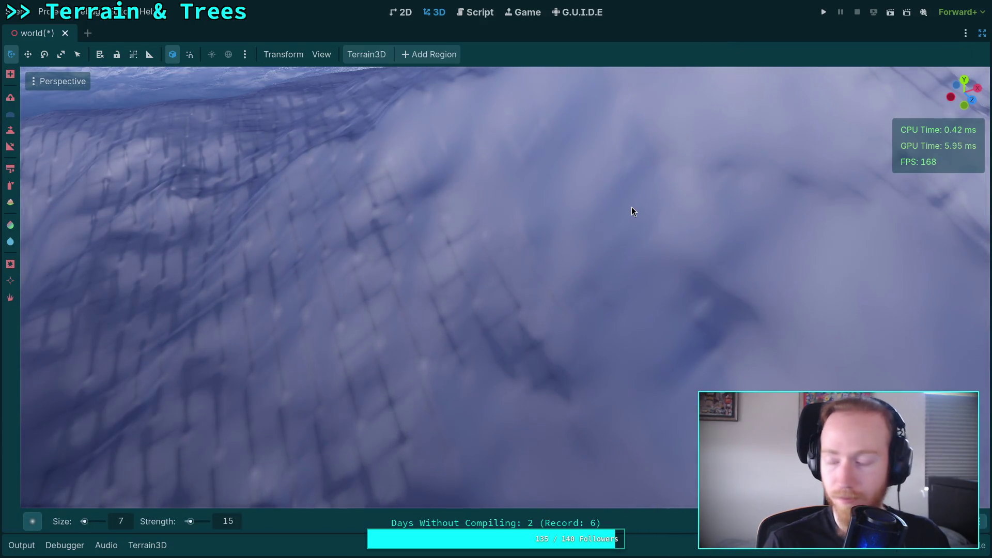
left_click_drag(599, 242, 537, 311)
mouse_move(553, 278)
left_mouse_down()
mouse_move(653, 355)
mouse_move(538, 377)
left_mouse_up()
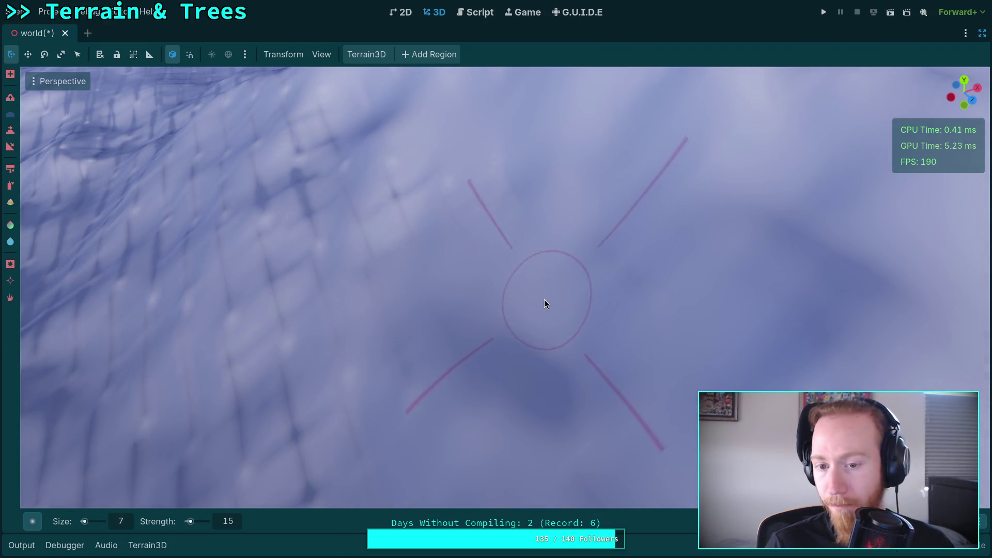
left_click_drag(544, 299, 548, 295)
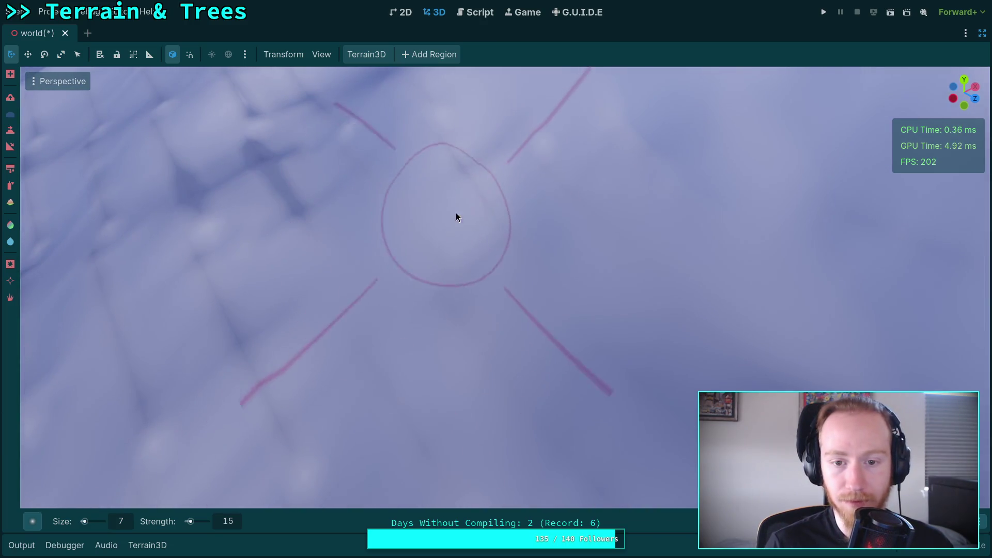
mouse_move(456, 215)
left_mouse_down()
mouse_move(454, 276)
mouse_move(408, 319)
mouse_move(348, 323)
mouse_move(321, 308)
left_mouse_up()
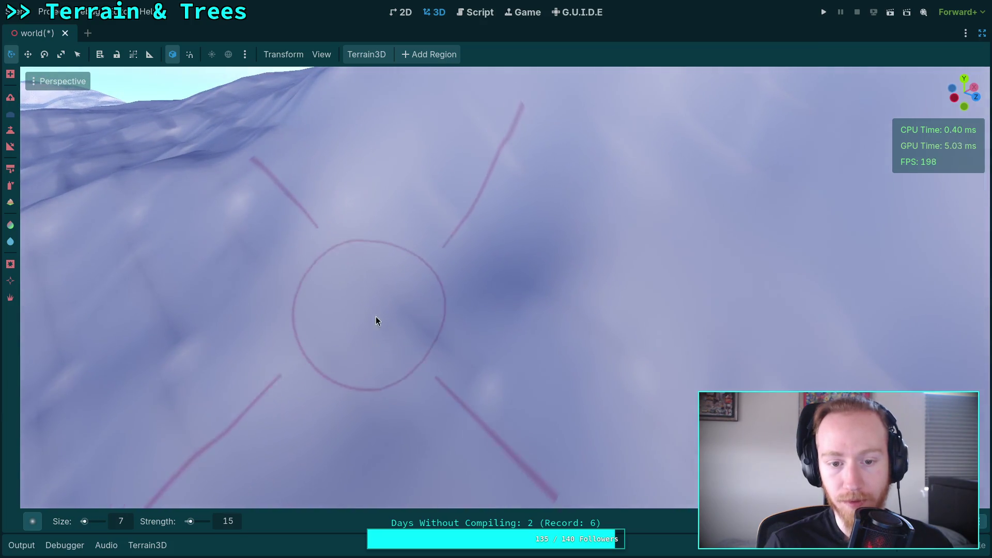
left_click_drag(484, 386, 485, 386)
left_click_drag(416, 256, 368, 285)
mouse_move(334, 241)
left_mouse_down()
mouse_move(398, 269)
mouse_move(432, 227)
mouse_move(590, 231)
mouse_move(575, 257)
left_mouse_up()
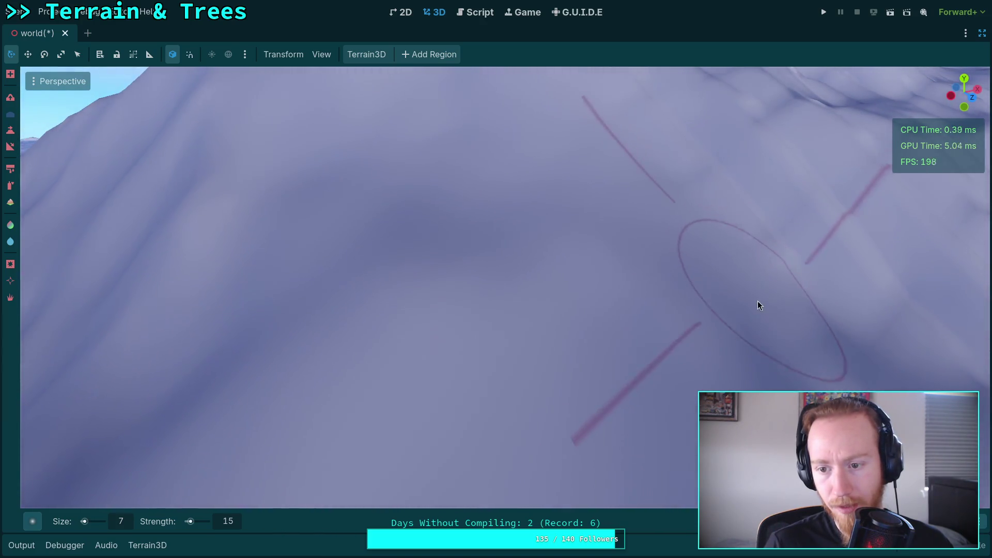
left_click_drag(759, 306, 457, 228)
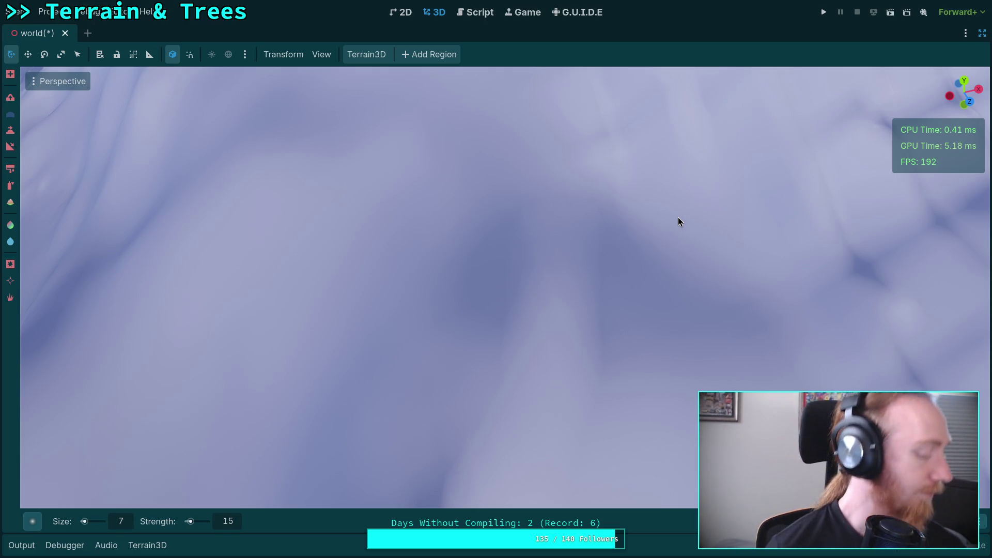
mouse_move(623, 185)
left_mouse_down()
mouse_move(568, 217)
mouse_move(491, 290)
mouse_move(489, 247)
left_mouse_up()
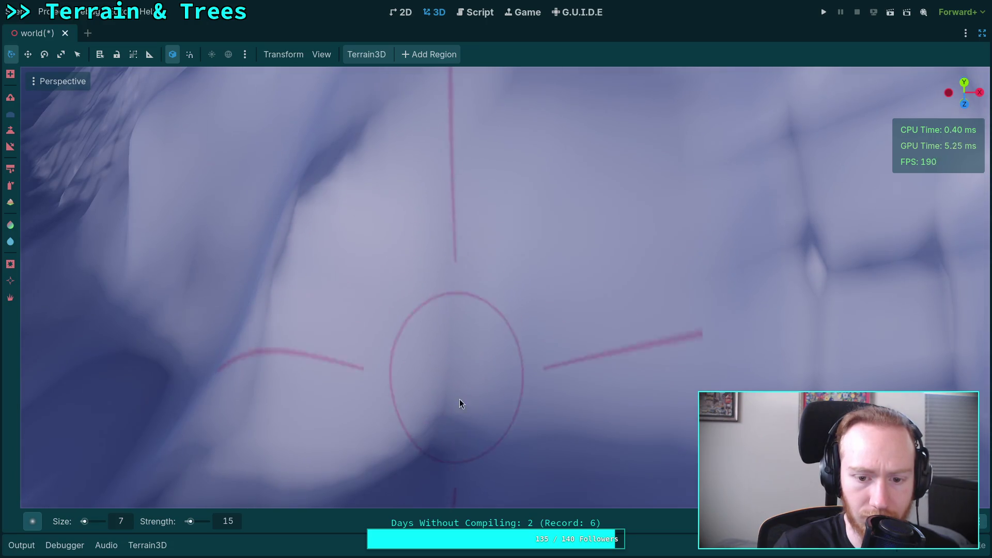
left_click_drag(466, 284, 468, 212)
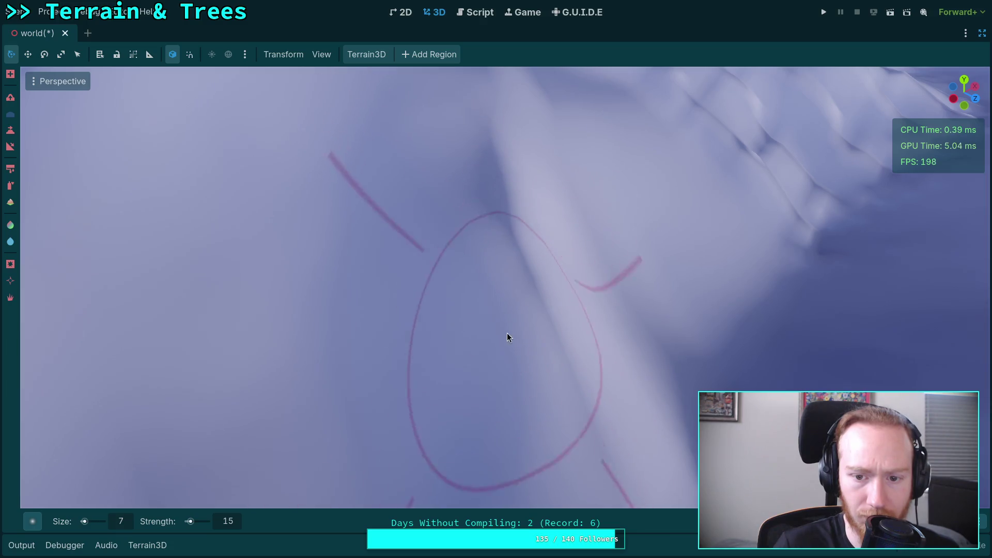
left_click_drag(507, 337, 507, 284)
mouse_move(475, 416)
left_mouse_down()
mouse_move(503, 414)
mouse_move(485, 387)
left_mouse_up()
left_click_drag(522, 217, 520, 225)
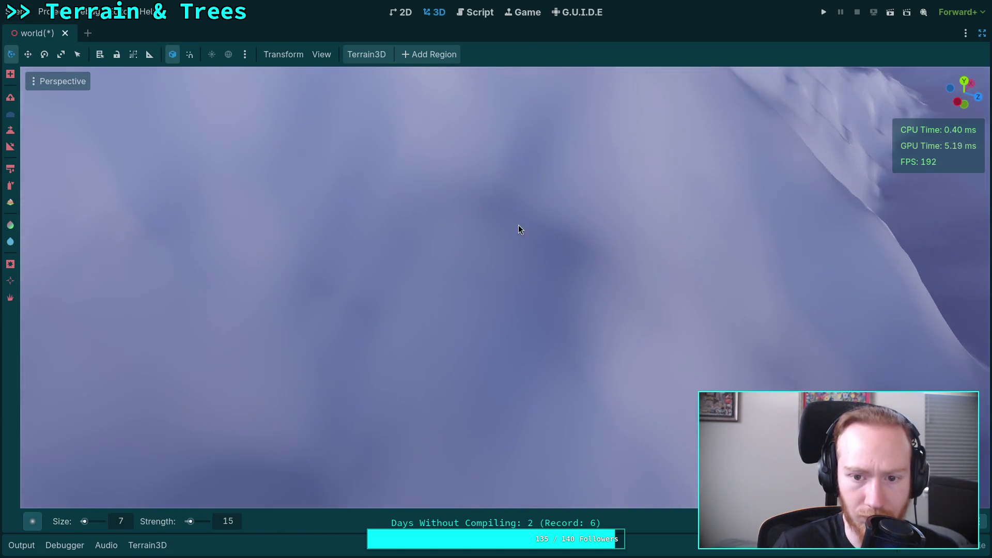
left_click_drag(364, 324, 365, 324)
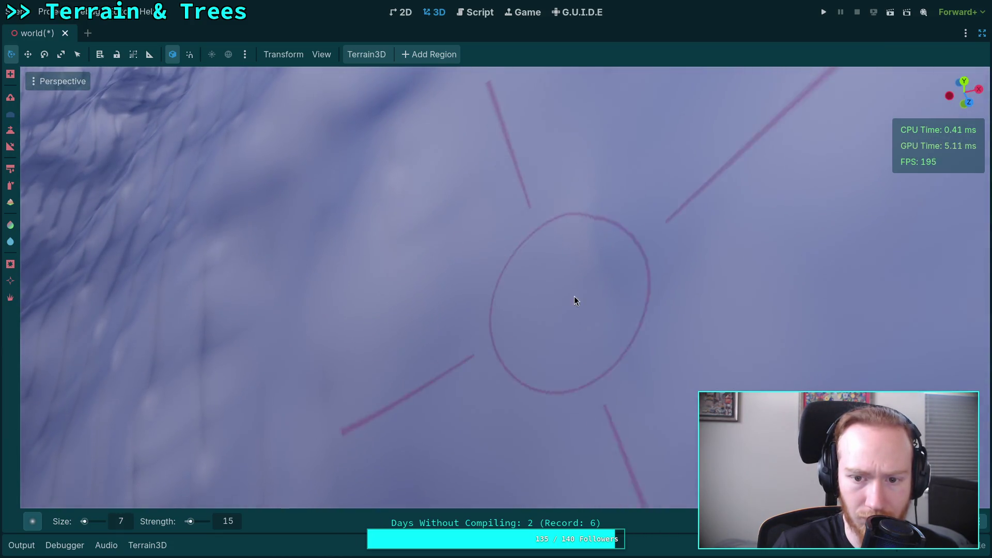
mouse_move(576, 301)
left_mouse_down()
mouse_move(657, 288)
mouse_move(512, 265)
left_mouse_up()
left_click_drag(430, 191, 434, 308)
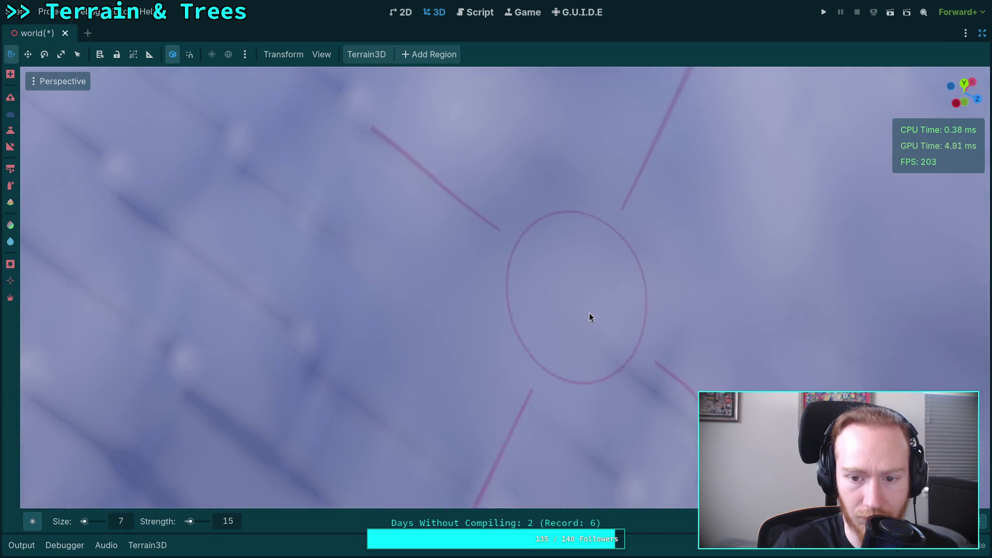
left_click_drag(589, 312, 589, 312)
left_click_drag(417, 321, 416, 321)
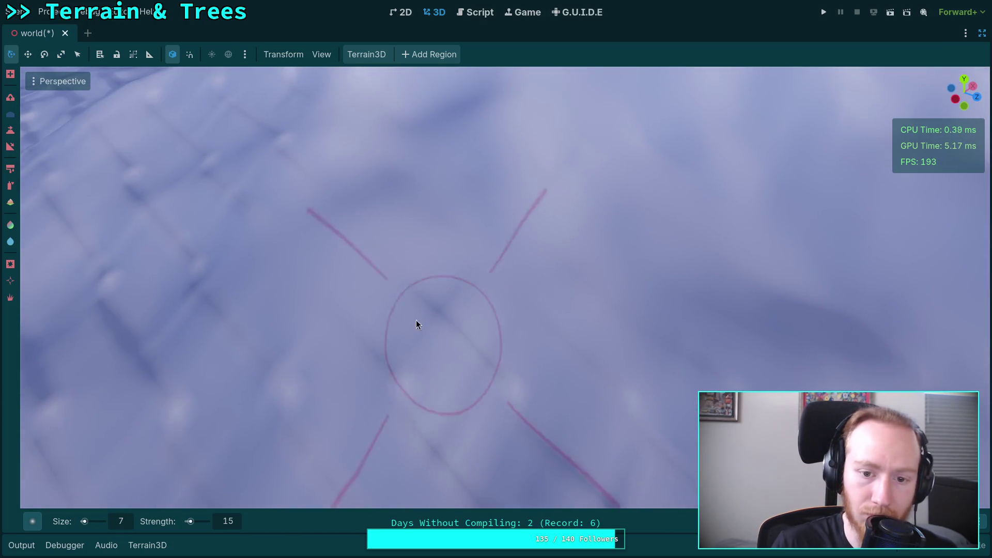
left_click_drag(580, 435, 370, 361)
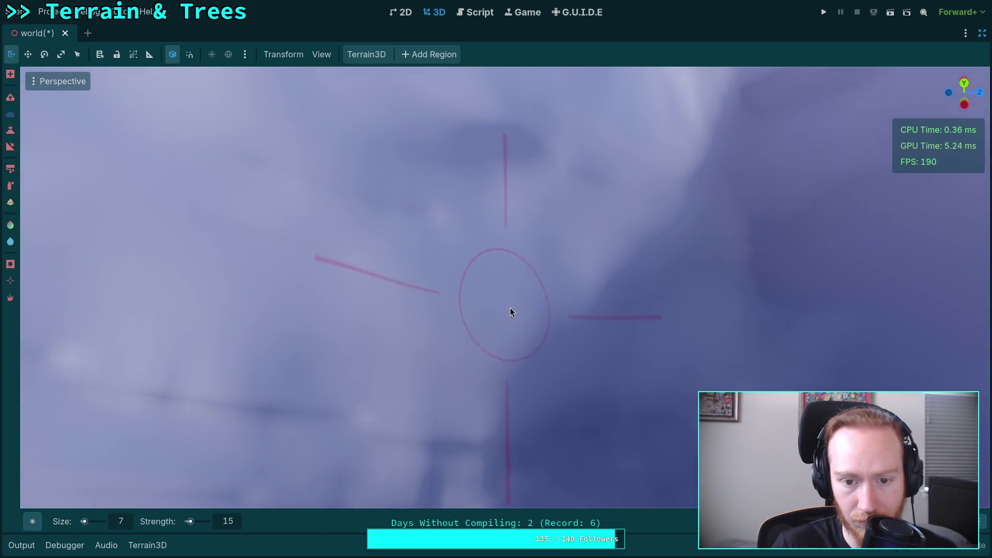
left_click_drag(357, 209, 357, 208)
left_click_drag(497, 274, 497, 274)
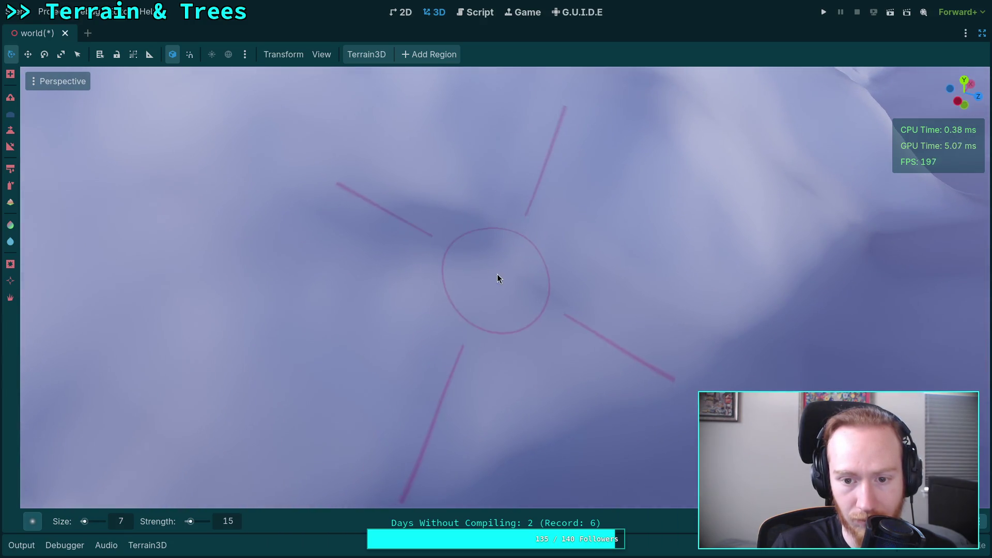
left_click_drag(346, 234, 346, 235)
left_click_drag(448, 268, 420, 265)
mouse_move(578, 255)
left_mouse_down()
mouse_move(578, 224)
mouse_move(467, 257)
left_mouse_up()
left_click_drag(283, 289, 515, 364)
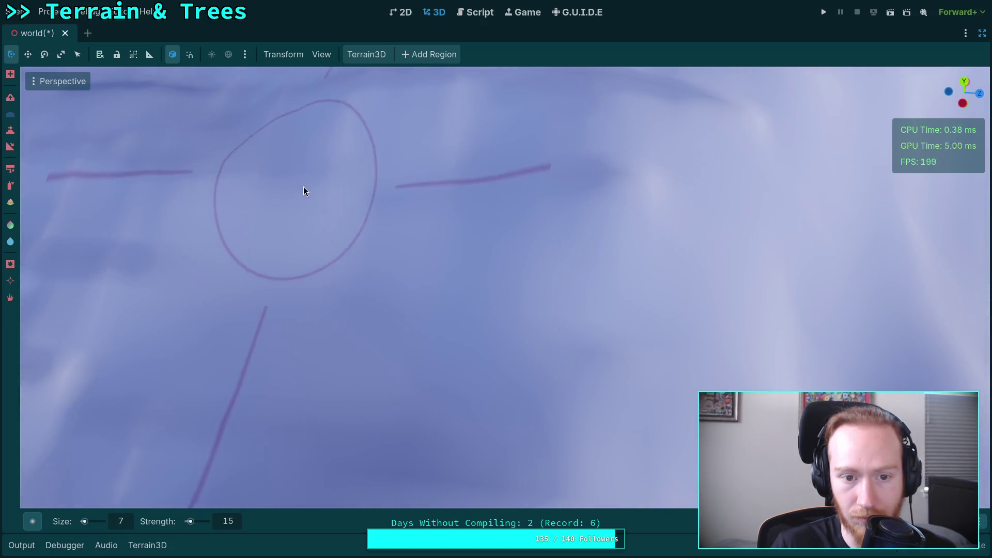
left_click_drag(303, 190, 333, 207)
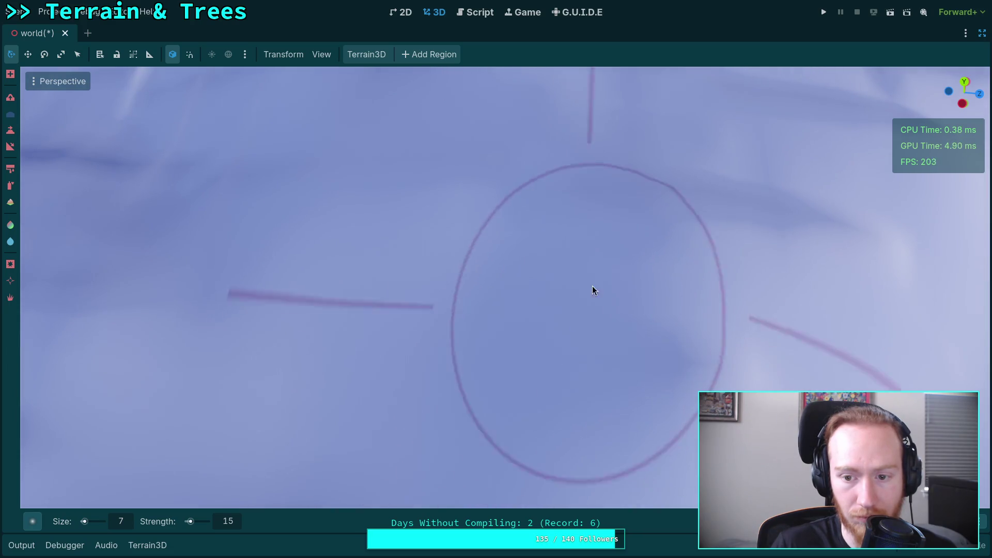
left_click_drag(592, 287, 676, 274)
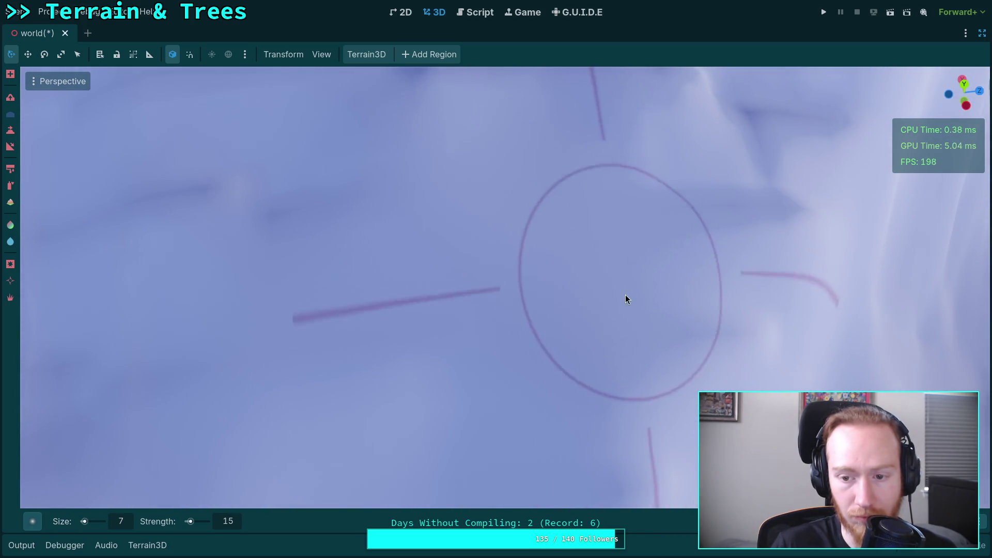
left_click_drag(627, 297, 396, 307)
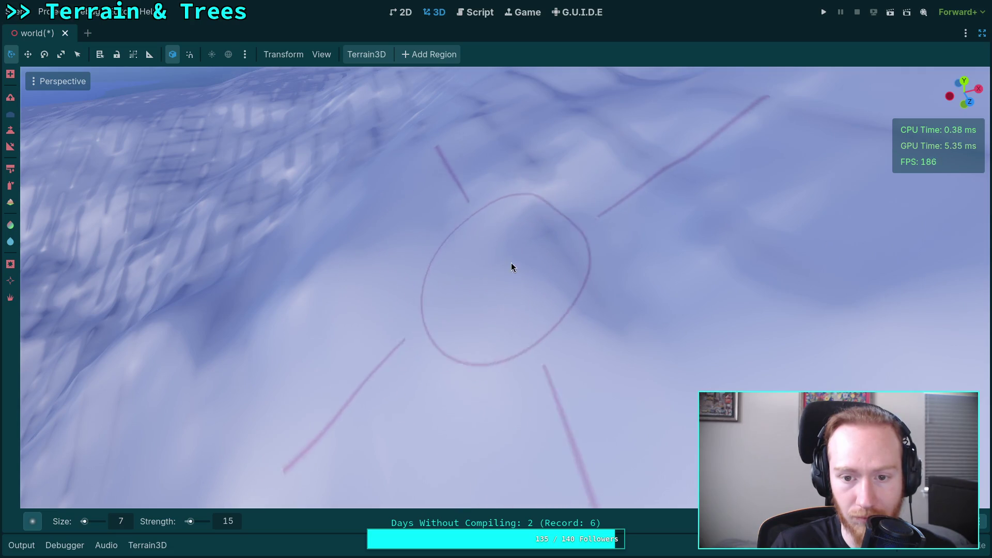
left_click_drag(785, 249, 398, 329)
left_click_drag(713, 237, 519, 257)
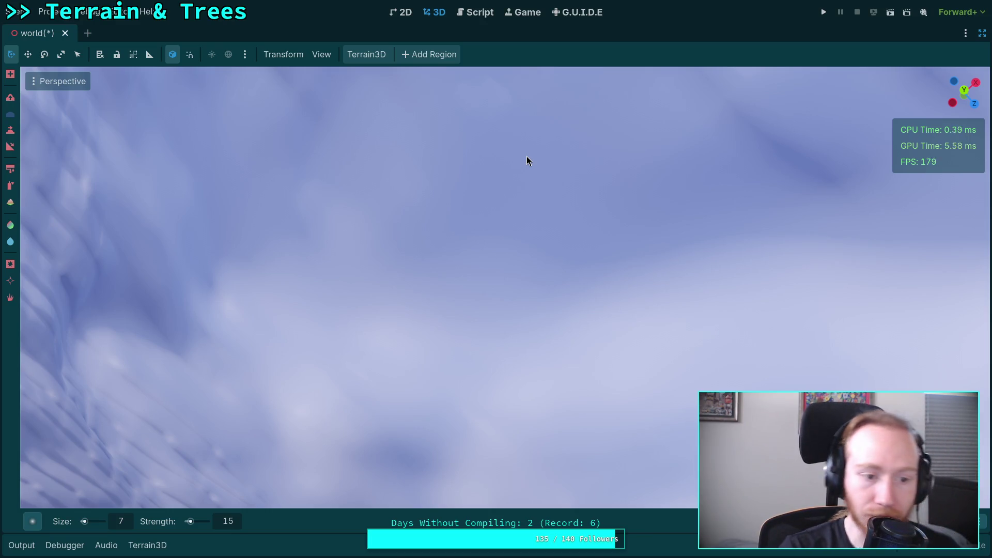
right_click(519, 160)
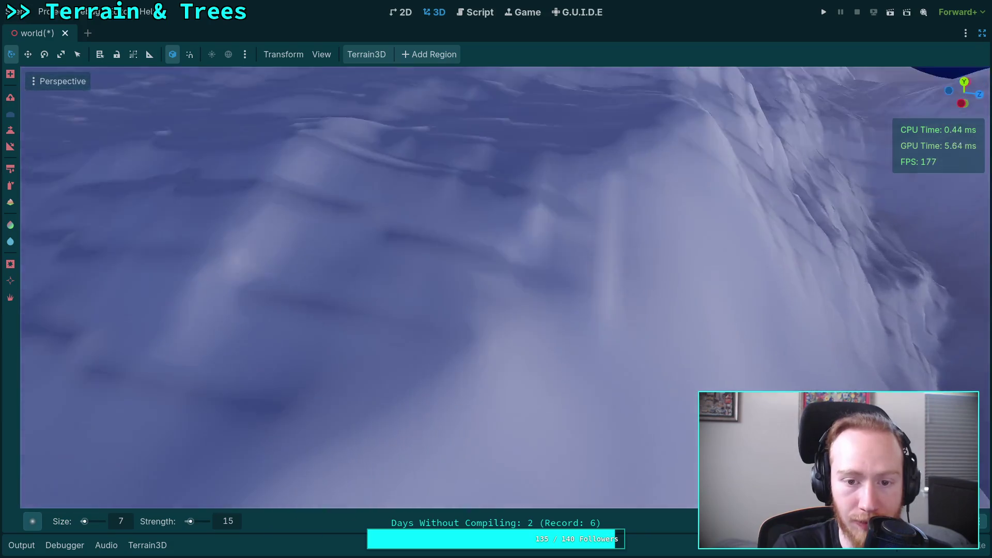
right_click(346, 307)
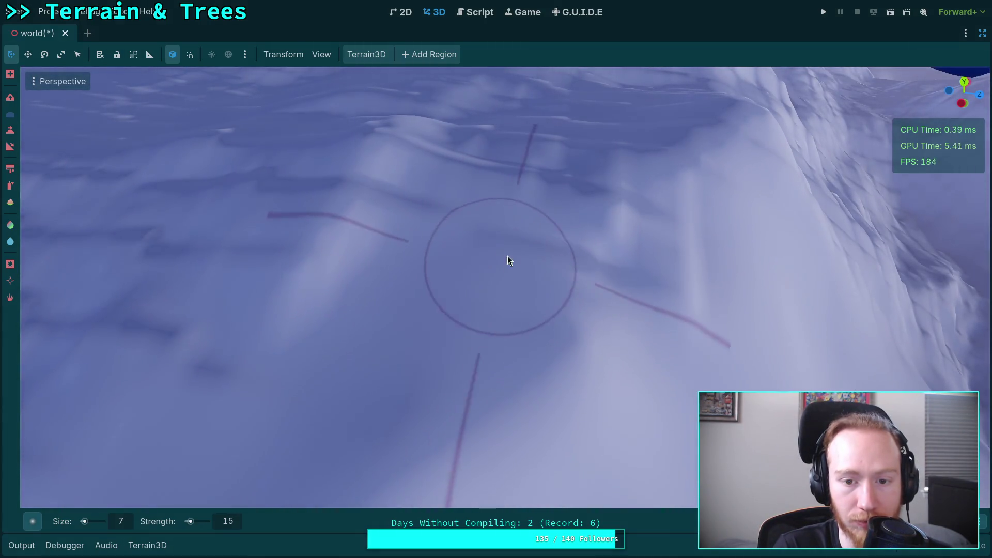
right_click(609, 264)
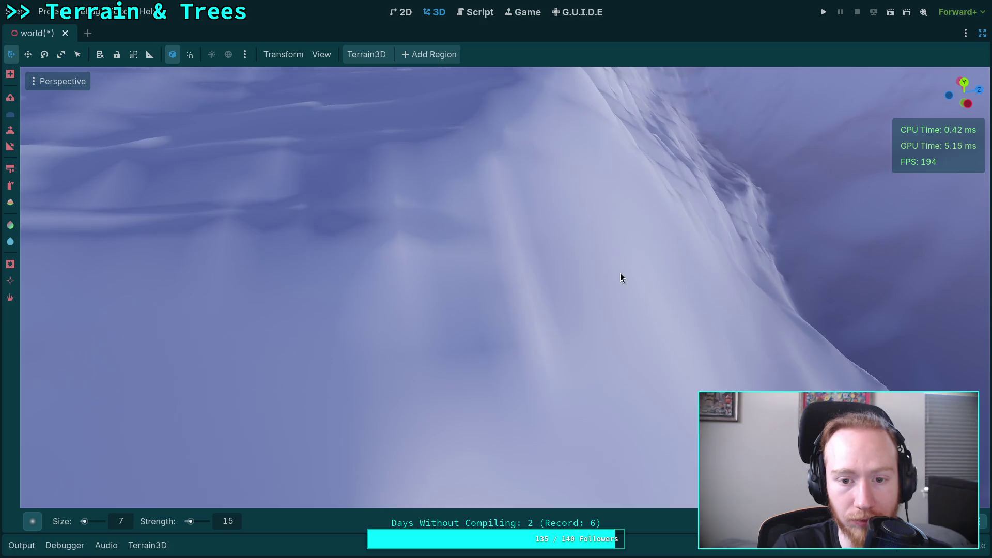
right_click(437, 252)
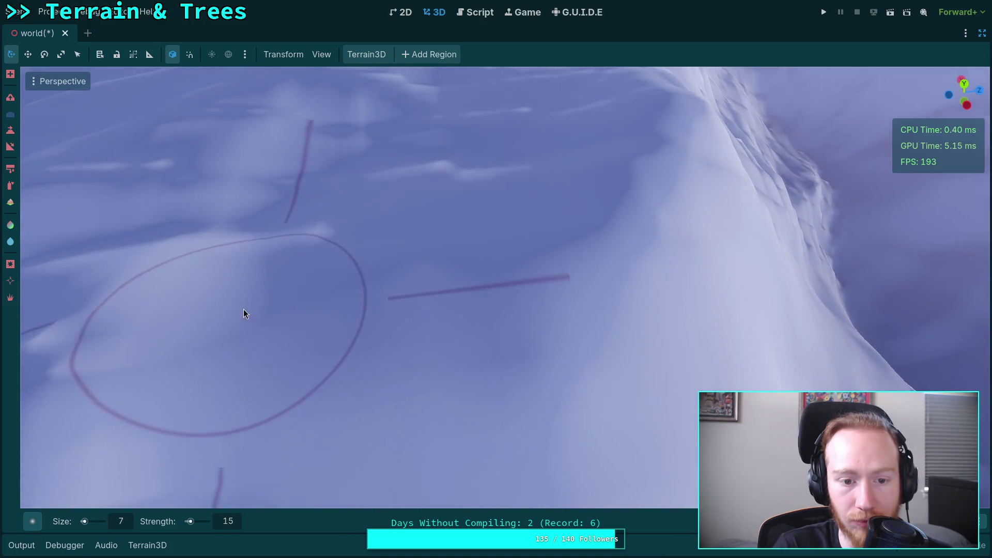
right_click(243, 308)
right_click(429, 294)
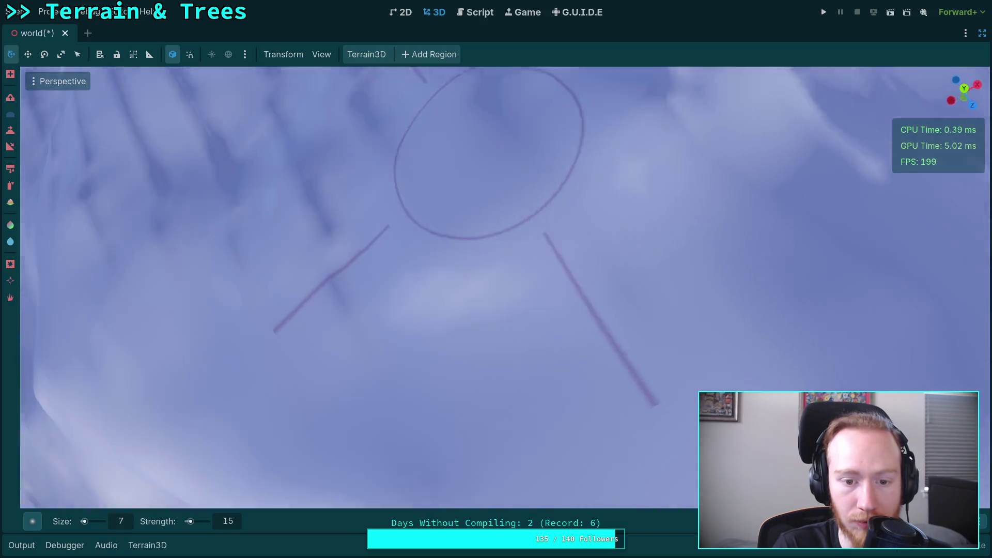
right_click(397, 118)
right_click(398, 123)
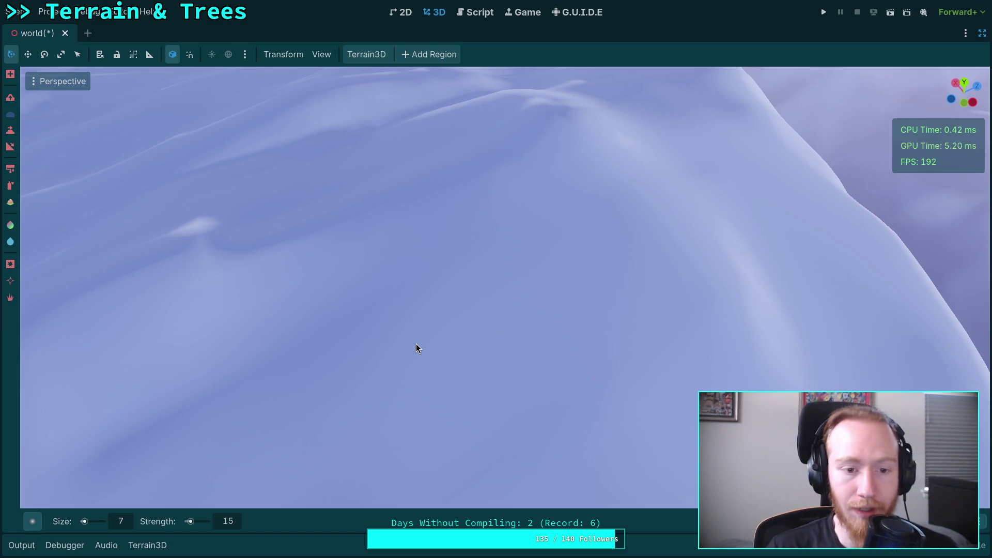
left_click_drag(170, 420, 266, 353)
left_click_drag(392, 373, 305, 260)
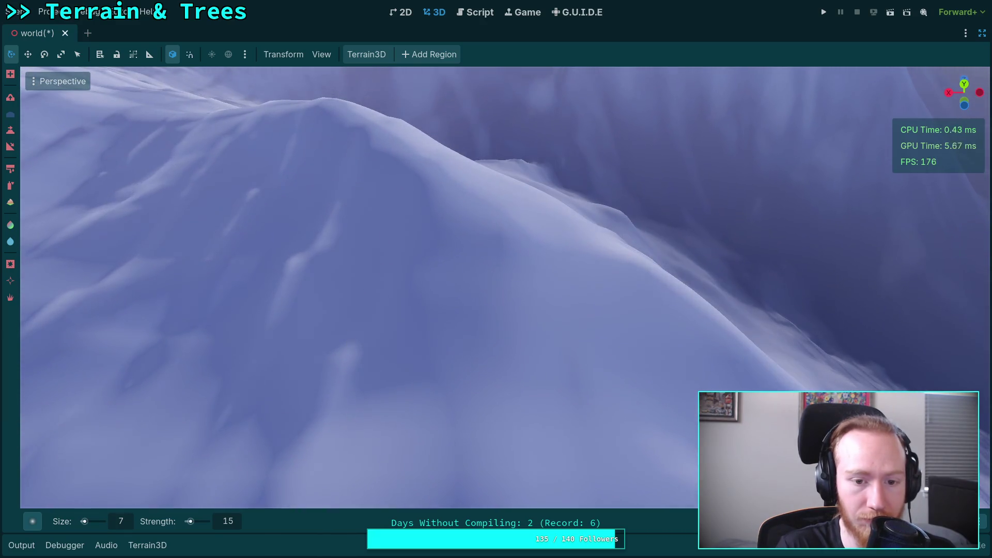
mouse_move(240, 206)
left_mouse_down()
mouse_move(264, 274)
mouse_move(230, 246)
left_mouse_up()
left_click_drag(386, 334, 471, 360)
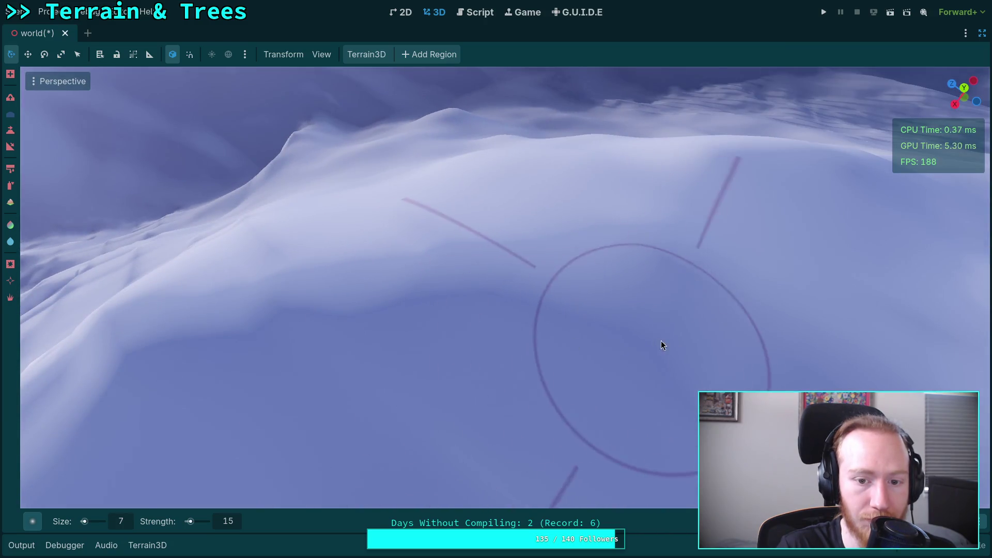
mouse_move(292, 304)
left_mouse_down()
mouse_move(510, 199)
mouse_move(478, 298)
left_mouse_up()
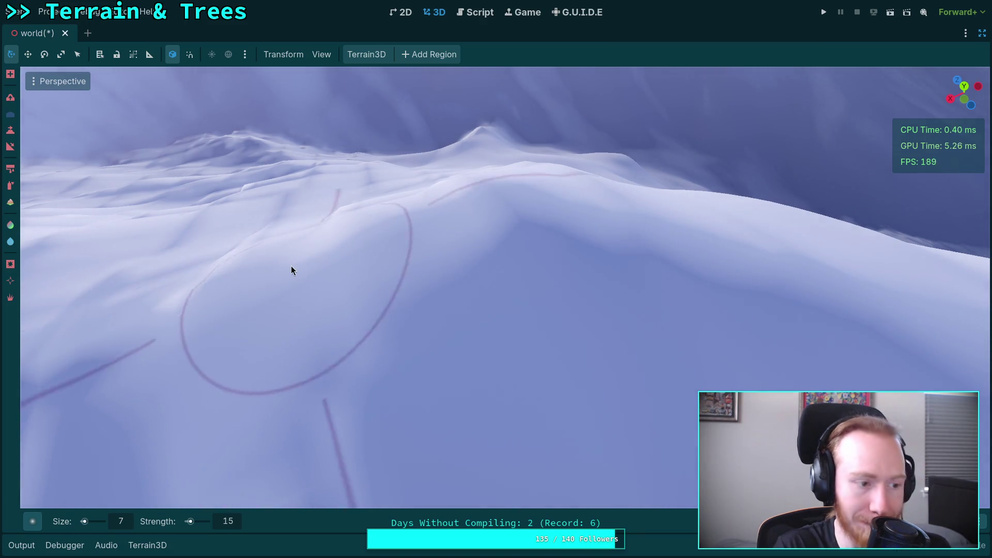
mouse_move(290, 270)
left_mouse_down()
mouse_move(352, 331)
mouse_move(432, 323)
left_mouse_up()
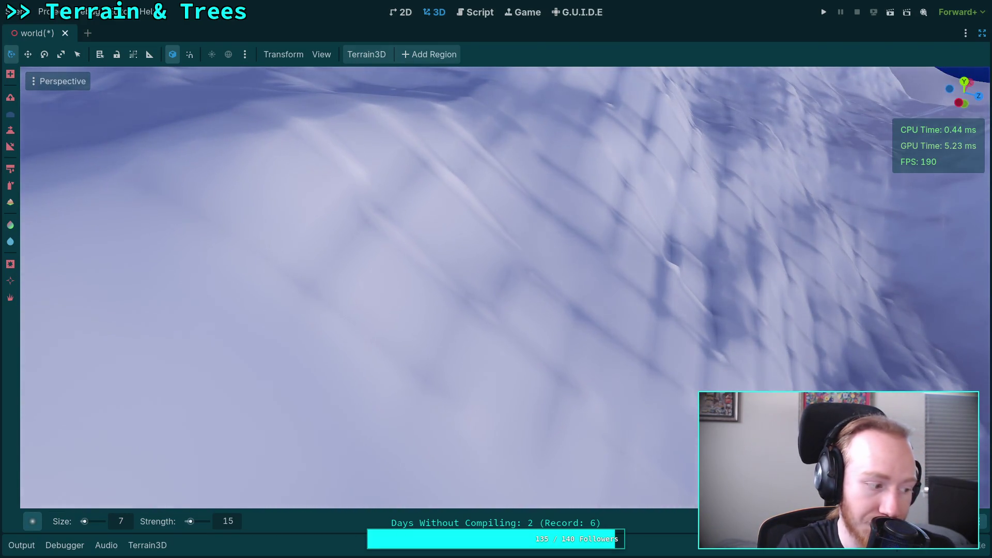
left_click_drag(401, 367, 465, 336)
scroll(403, 230, "down", 3)
mouse_move(403, 230)
left_mouse_down()
mouse_move(393, 356)
mouse_move(458, 239)
left_mouse_up()
mouse_move(530, 356)
left_mouse_down()
mouse_move(448, 234)
mouse_move(436, 236)
left_mouse_up()
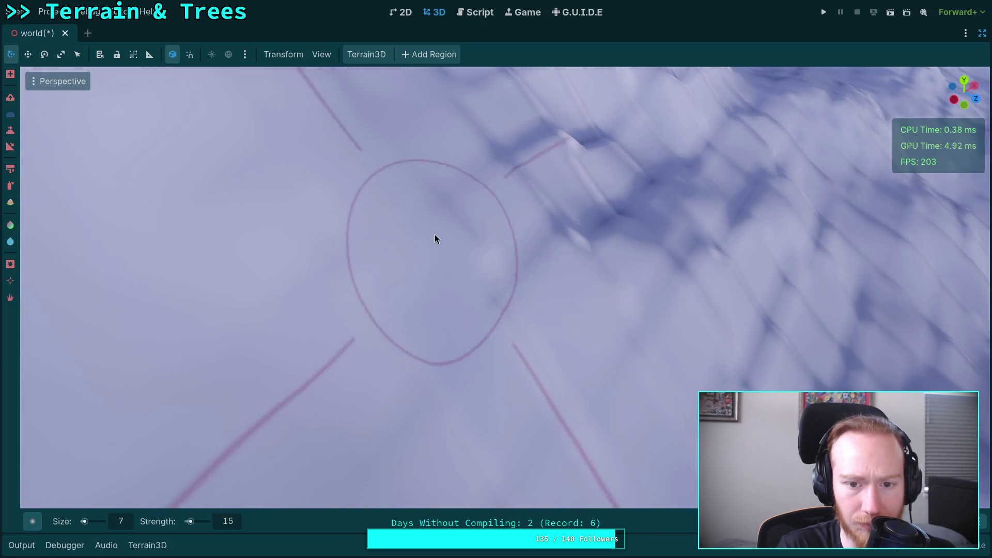
left_click_drag(418, 319, 418, 319)
left_click_drag(436, 237, 475, 278)
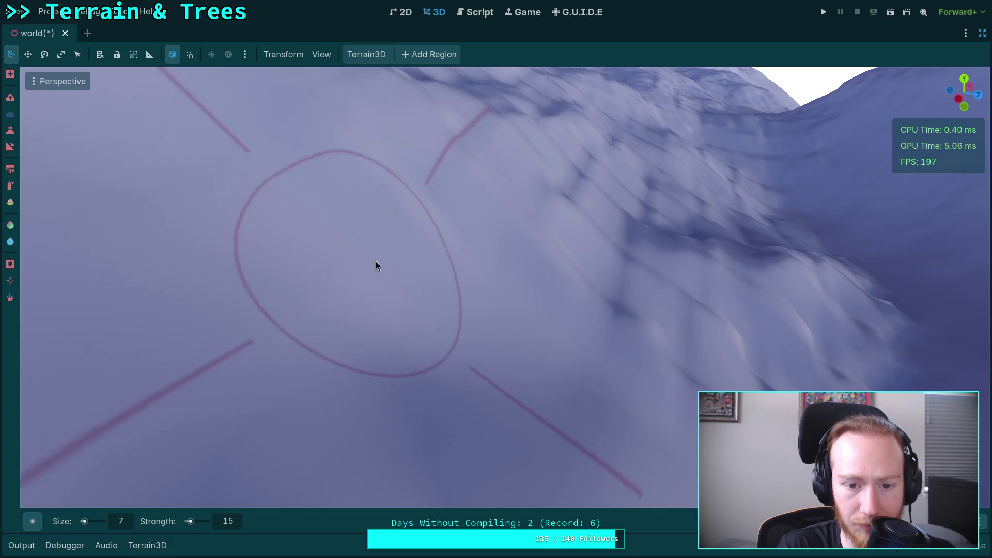
left_click_drag(376, 261, 376, 261)
left_click_drag(479, 297, 479, 297)
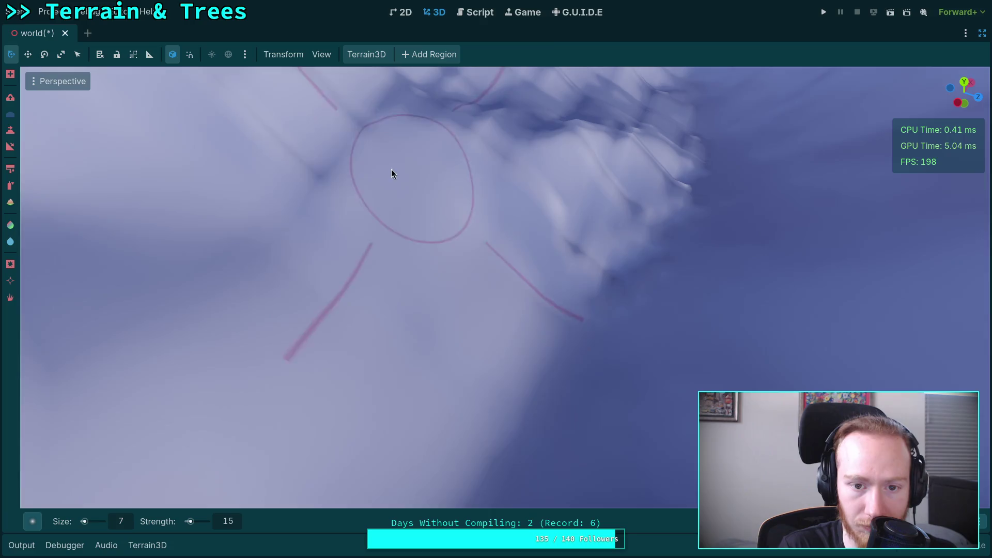
left_click_drag(372, 133, 509, 290)
left_click_drag(359, 230, 358, 229)
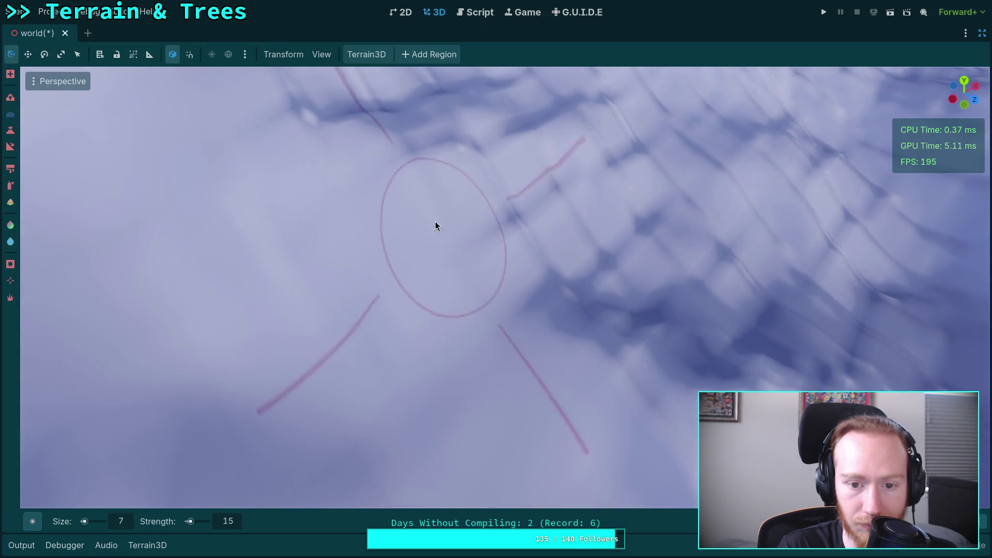
mouse_move(563, 312)
left_mouse_down()
mouse_move(445, 255)
mouse_move(440, 238)
mouse_move(449, 294)
mouse_move(496, 297)
mouse_move(607, 248)
mouse_move(622, 224)
mouse_move(458, 270)
left_mouse_up()
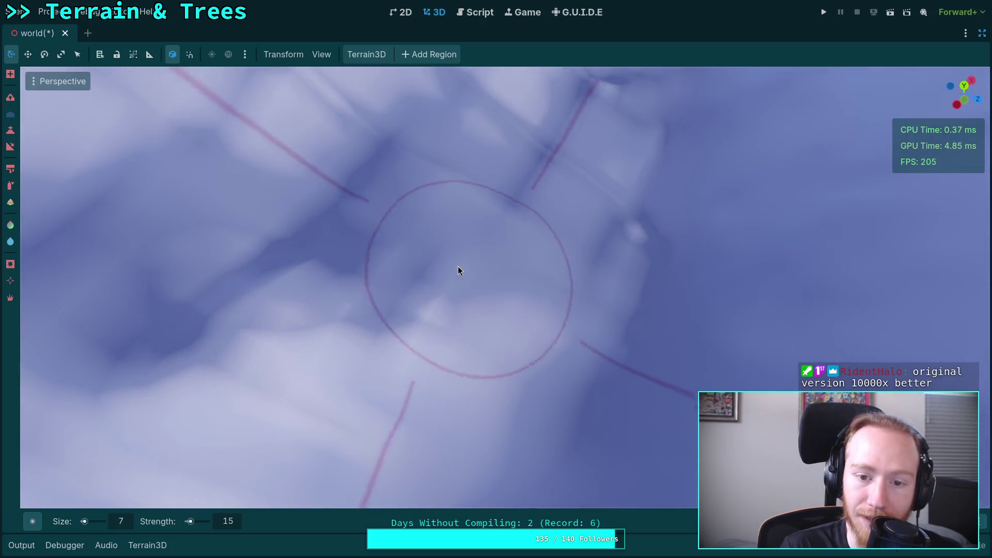
mouse_move(319, 273)
left_mouse_down()
mouse_move(371, 196)
mouse_move(297, 215)
mouse_move(558, 310)
mouse_move(450, 215)
mouse_move(582, 165)
mouse_move(541, 163)
mouse_move(471, 203)
left_mouse_up()
mouse_move(547, 206)
left_mouse_down()
mouse_move(414, 292)
mouse_move(511, 305)
mouse_move(661, 296)
mouse_move(641, 264)
mouse_move(410, 288)
mouse_move(474, 224)
mouse_move(592, 284)
mouse_move(536, 324)
mouse_move(364, 407)
mouse_move(268, 322)
left_mouse_up()
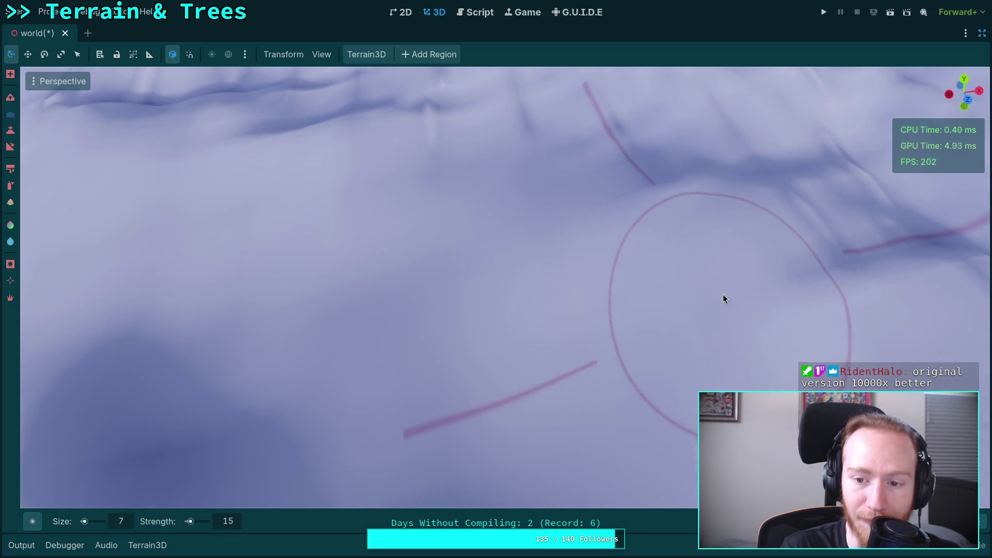
left_click_drag(724, 293, 572, 346)
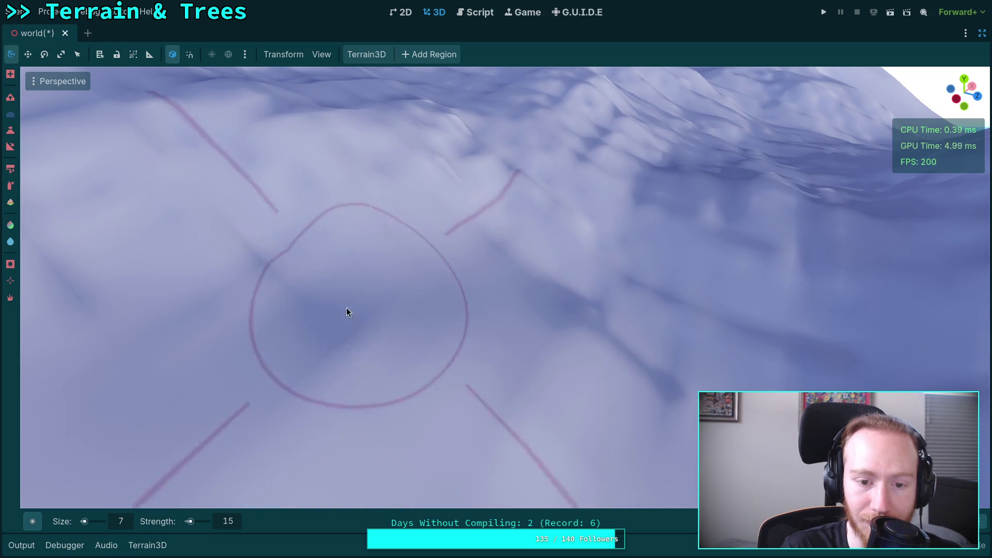
left_click_drag(265, 281, 415, 269)
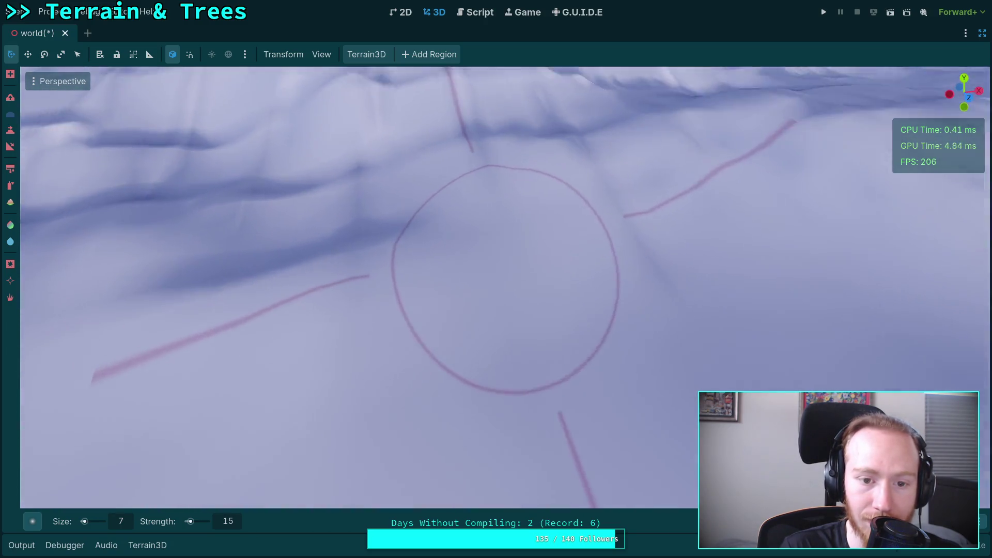
mouse_move(329, 272)
left_mouse_down()
mouse_move(364, 172)
mouse_move(358, 203)
mouse_move(319, 252)
mouse_move(303, 243)
mouse_move(532, 259)
mouse_move(496, 243)
mouse_move(573, 243)
left_mouse_up()
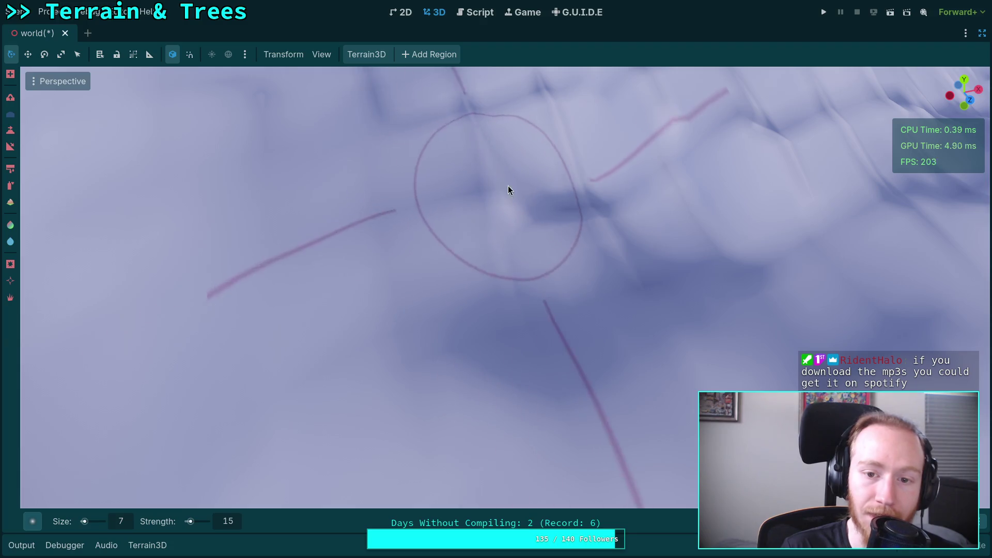
mouse_move(452, 316)
left_mouse_down()
mouse_move(529, 234)
mouse_move(638, 266)
mouse_move(631, 303)
mouse_move(390, 324)
mouse_move(377, 183)
mouse_move(496, 357)
mouse_move(395, 325)
mouse_move(350, 267)
mouse_move(485, 261)
mouse_move(640, 277)
mouse_move(489, 289)
mouse_move(440, 310)
mouse_move(403, 259)
mouse_move(618, 301)
mouse_move(465, 341)
mouse_move(438, 320)
mouse_move(560, 274)
mouse_move(550, 393)
mouse_move(509, 239)
mouse_move(642, 273)
mouse_move(525, 265)
mouse_move(588, 308)
mouse_move(485, 403)
mouse_move(532, 429)
mouse_move(266, 366)
mouse_move(534, 337)
mouse_move(367, 219)
mouse_move(265, 222)
mouse_move(405, 304)
mouse_move(556, 308)
mouse_move(559, 354)
mouse_move(611, 320)
mouse_move(542, 310)
mouse_move(483, 219)
mouse_move(500, 229)
mouse_move(485, 257)
mouse_move(545, 313)
mouse_move(367, 295)
mouse_move(516, 225)
mouse_move(510, 279)
mouse_move(531, 229)
mouse_move(420, 215)
mouse_move(445, 200)
mouse_move(298, 234)
mouse_move(483, 389)
mouse_move(489, 415)
mouse_move(452, 300)
mouse_move(460, 282)
mouse_move(352, 281)
mouse_move(289, 259)
mouse_move(342, 445)
mouse_move(479, 280)
mouse_move(345, 271)
mouse_move(449, 310)
mouse_move(458, 287)
mouse_move(335, 344)
mouse_move(432, 385)
mouse_move(303, 226)
mouse_move(329, 228)
mouse_move(332, 239)
mouse_move(443, 228)
mouse_move(345, 248)
mouse_move(506, 395)
mouse_move(517, 268)
mouse_move(476, 282)
left_mouse_up()
left_click_drag(398, 369, 527, 311)
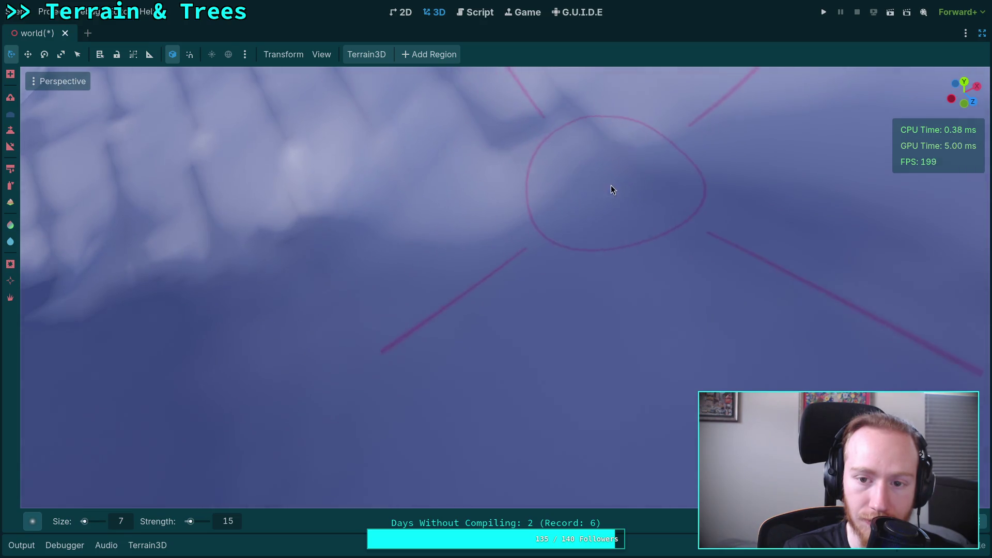
scroll(615, 268, "up", 3)
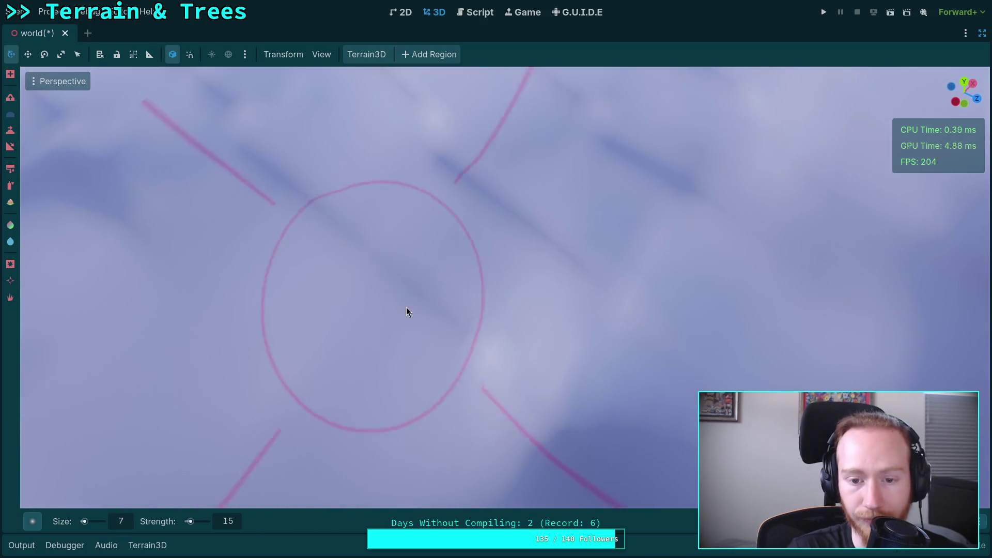
scroll(451, 225, "up", 5)
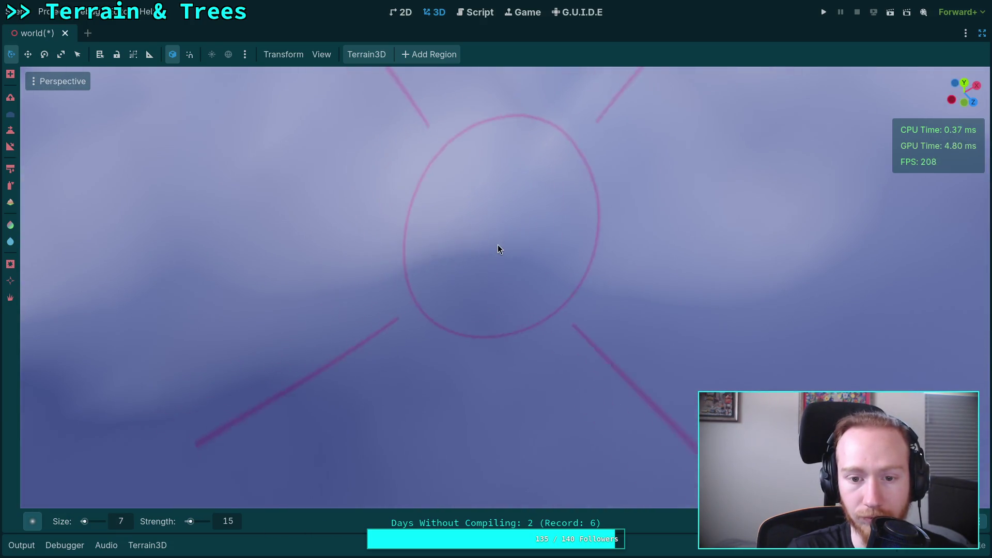
scroll(465, 206, "up", 3)
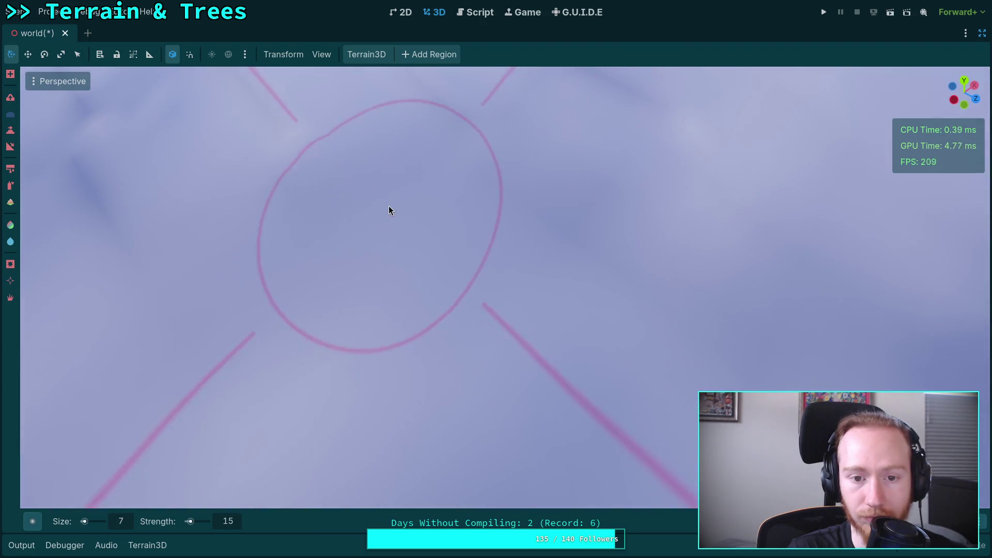
scroll(388, 206, "down", 2)
scroll(692, 215, "up", 2)
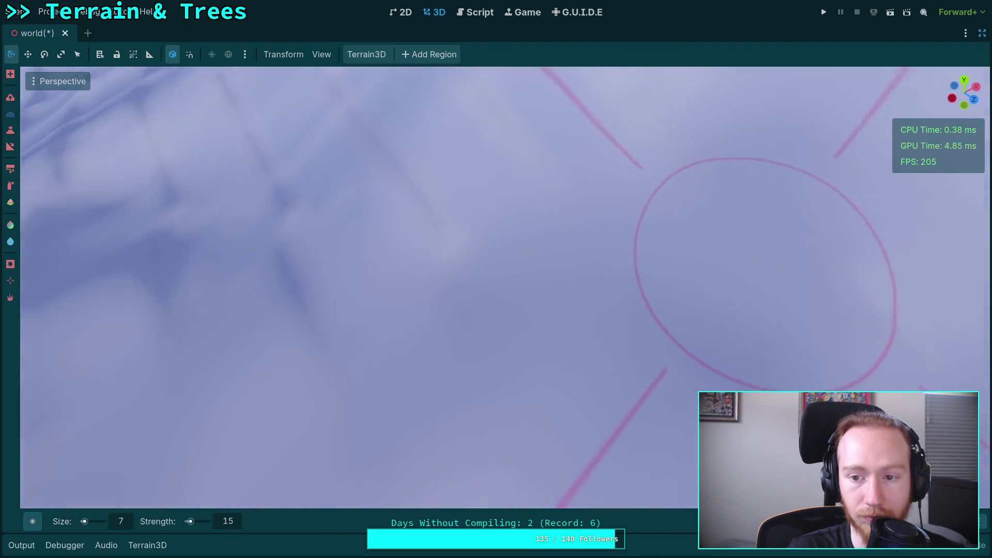
scroll(370, 214, "up", 2)
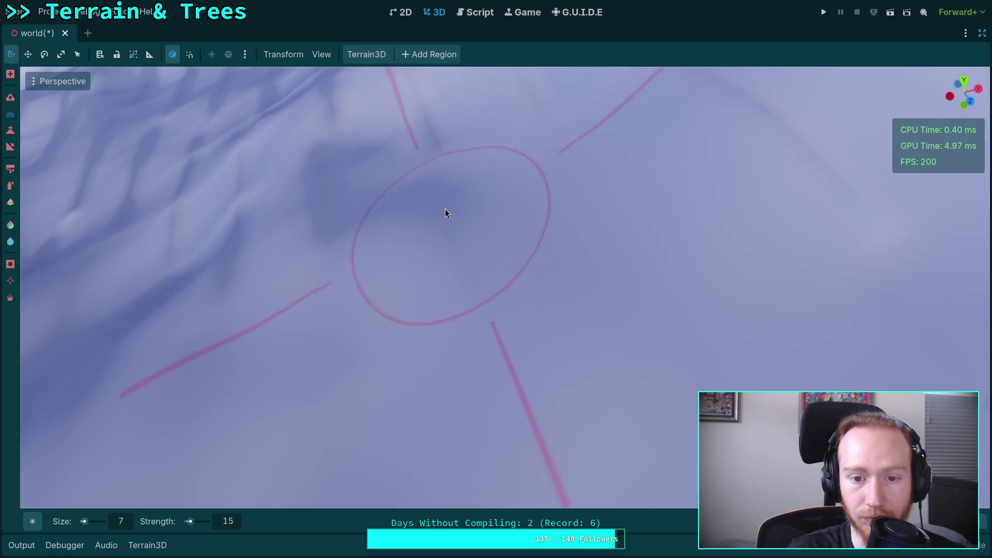
scroll(631, 186, "up", 2)
scroll(345, 274, "down", 2)
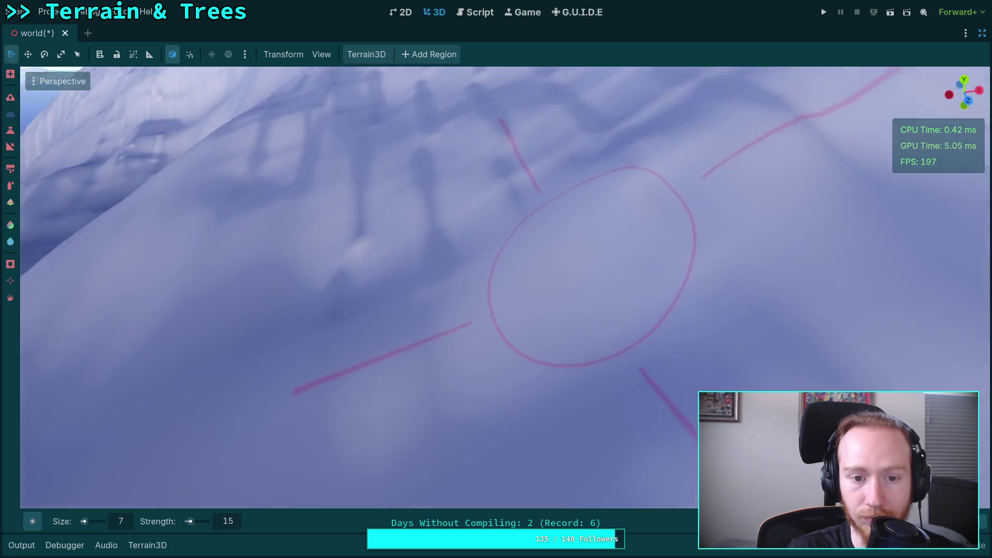
scroll(334, 187, "up", 4)
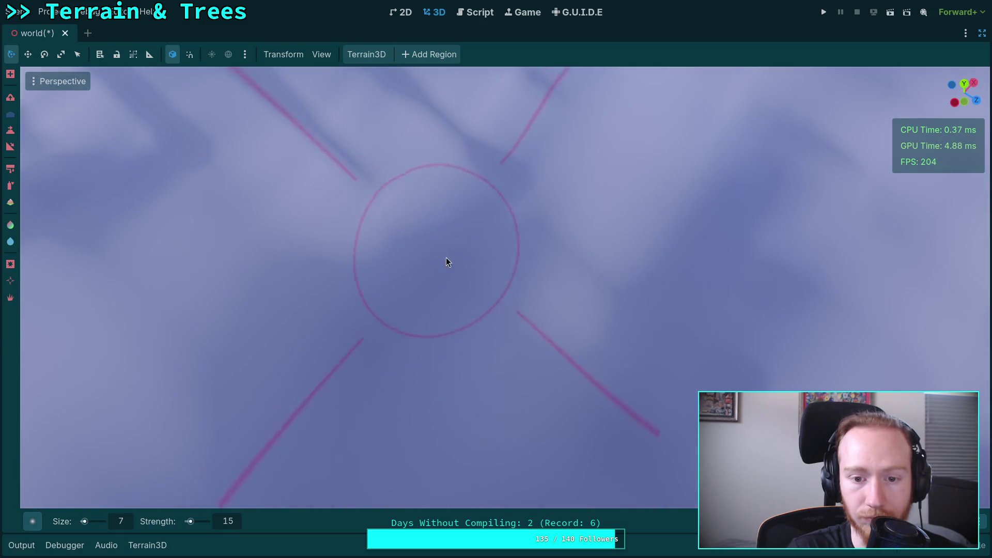
scroll(463, 160, "down", 2)
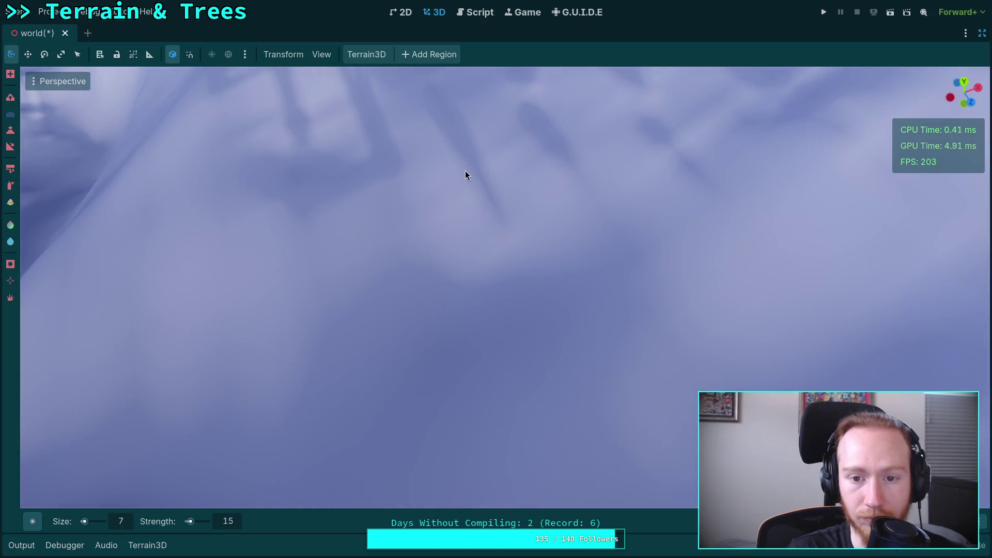
scroll(537, 196, "up", 3)
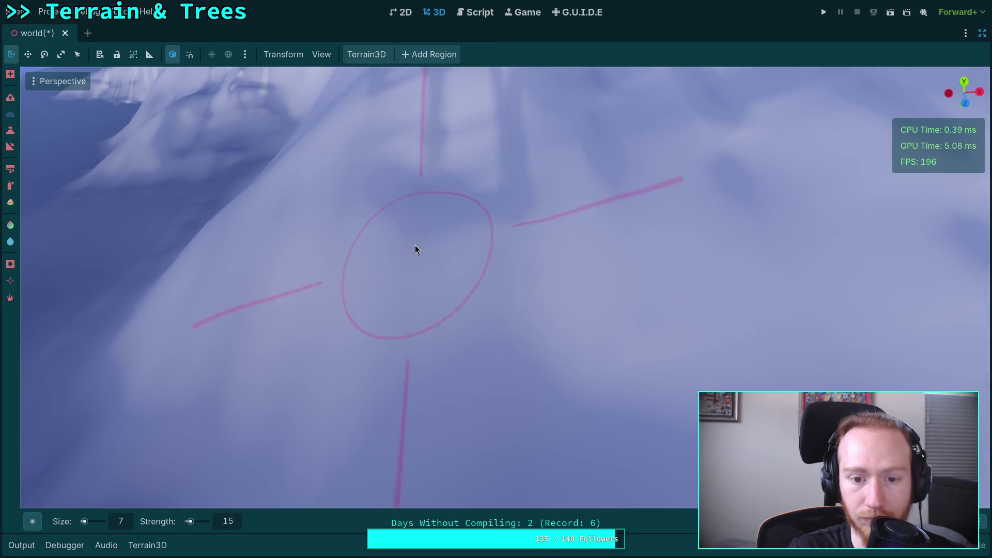
scroll(389, 233, "up", 2)
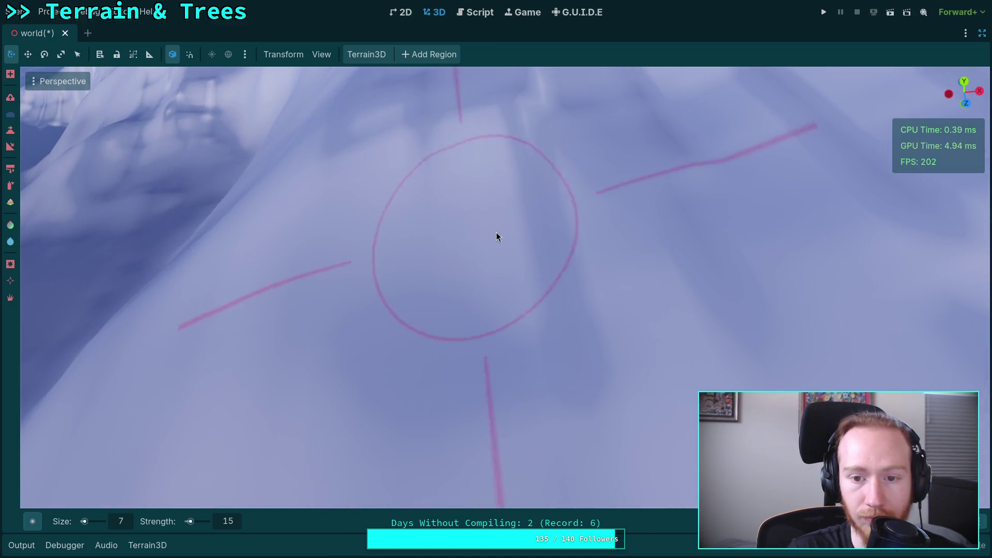
scroll(513, 302, "up", 3)
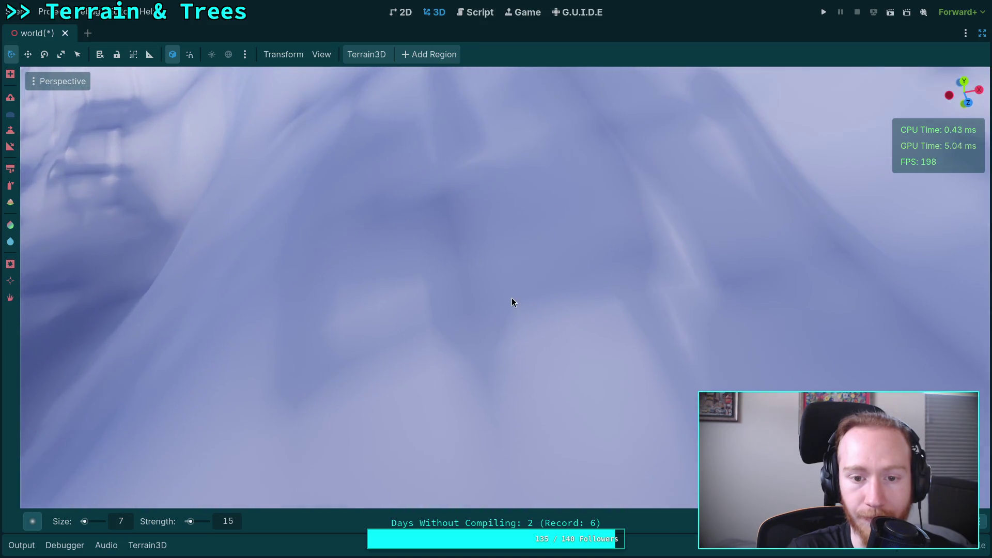
scroll(435, 295, "down", 3)
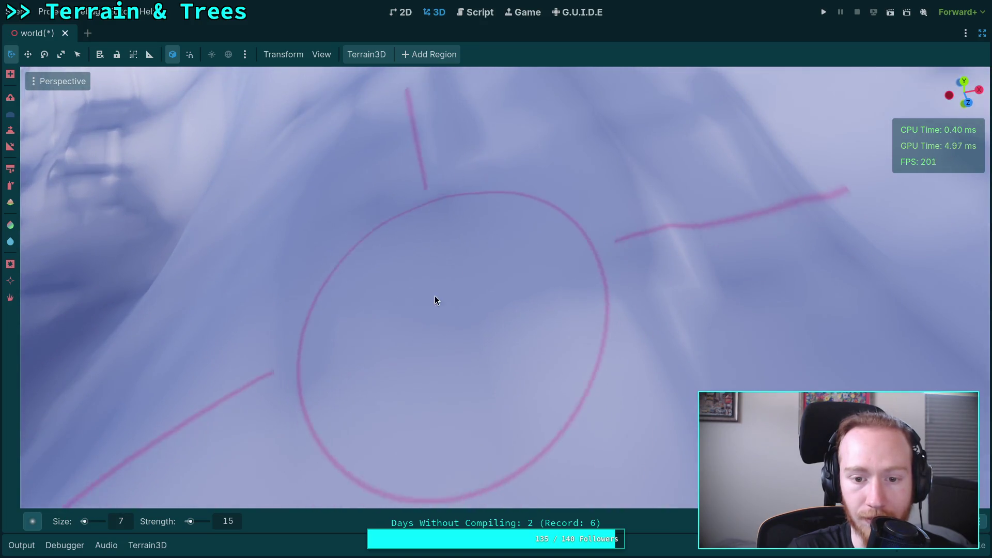
scroll(693, 259, "down", 1)
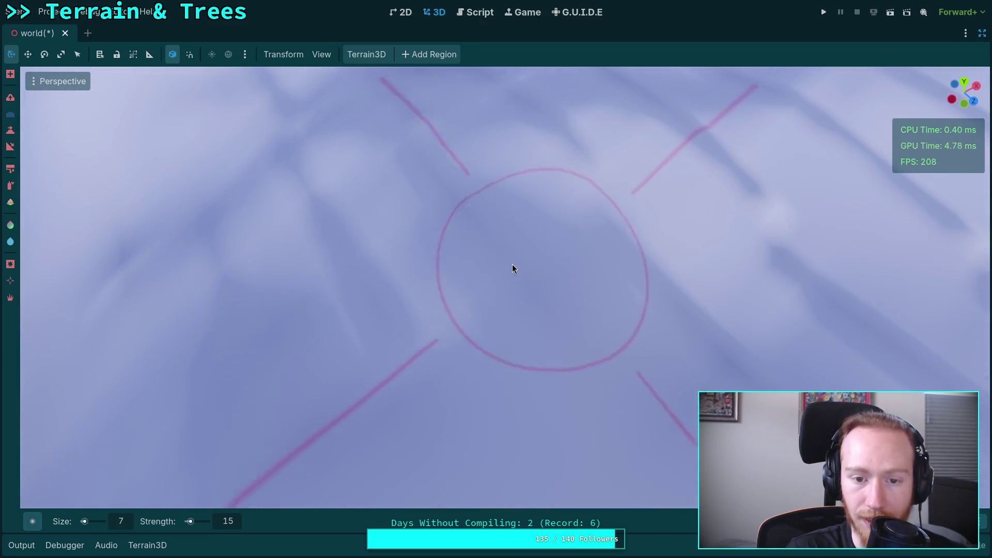
scroll(569, 202, "up", 1)
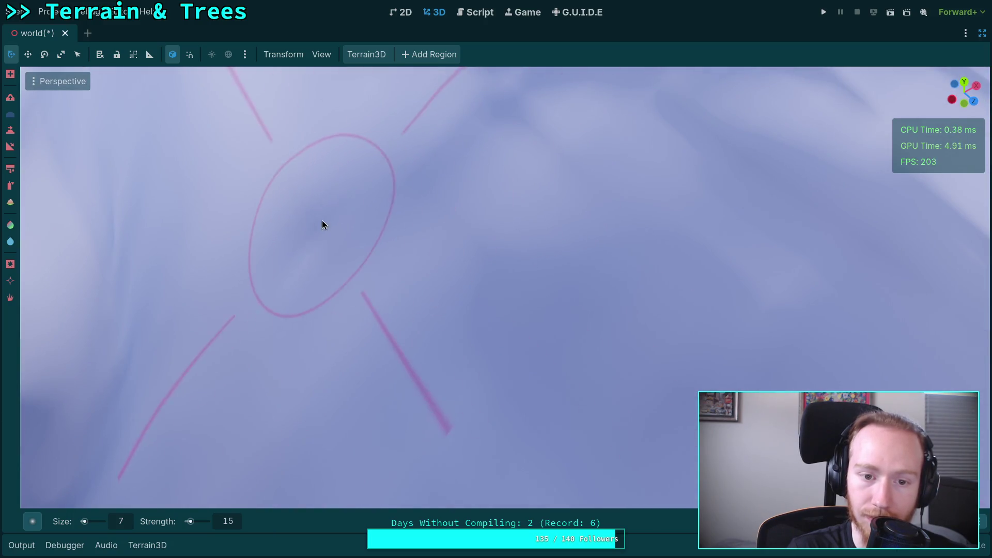
scroll(325, 232, "down", 2)
scroll(465, 289, "down", 2)
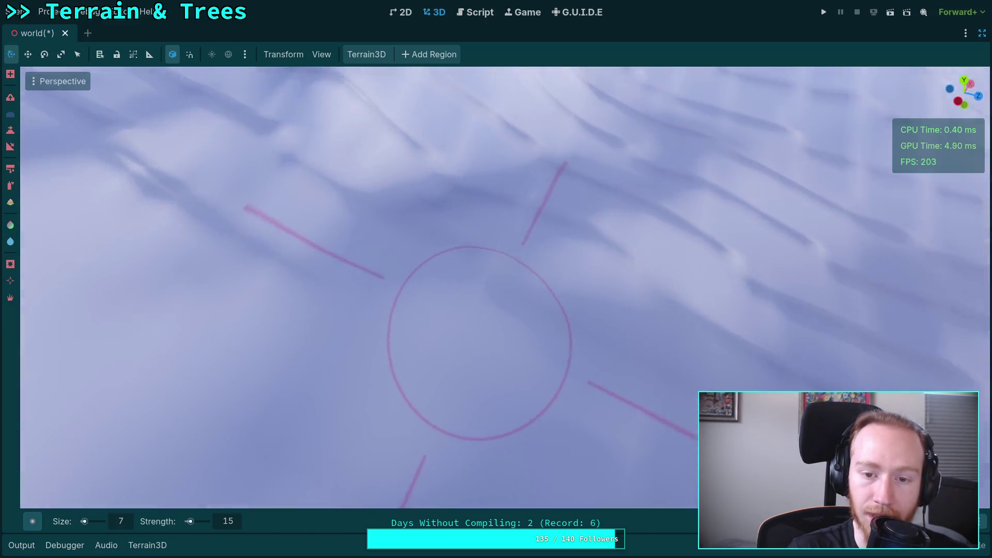
scroll(498, 305, "up", 3)
scroll(491, 316, "down", 3)
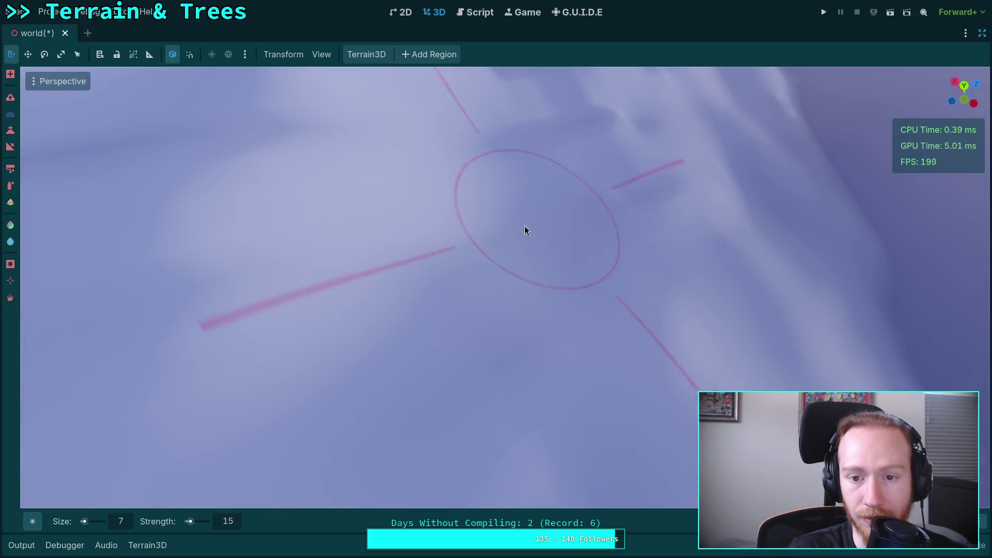
scroll(525, 226, "up", 3)
scroll(548, 299, "up", 3)
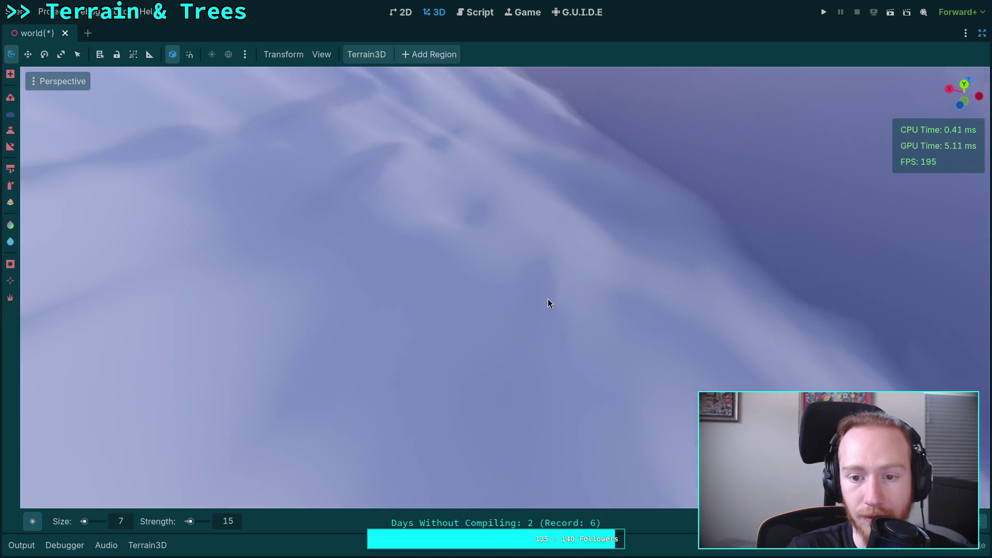
scroll(517, 289, "down", 3)
scroll(451, 275, "up", 2)
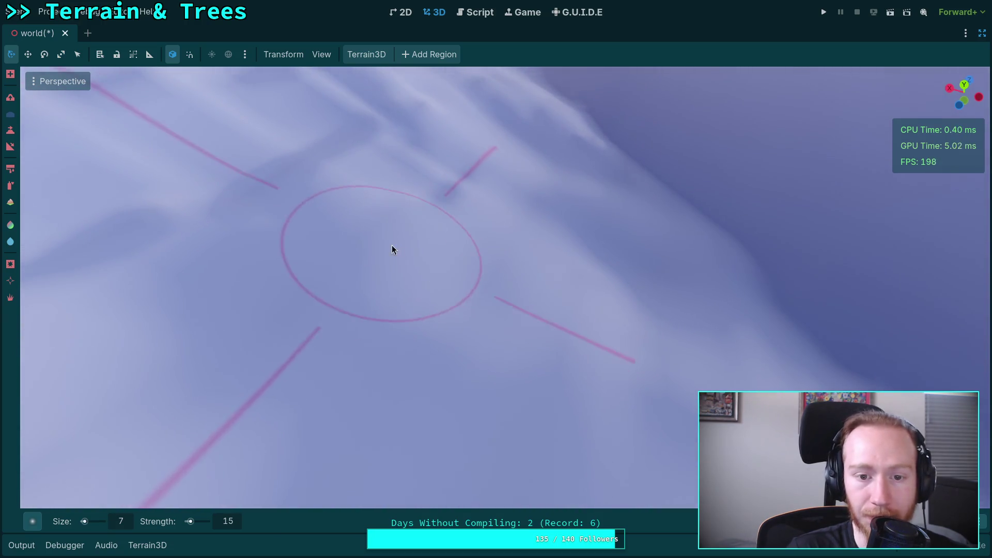
scroll(395, 250, "up", 2)
scroll(386, 212, "down", 2)
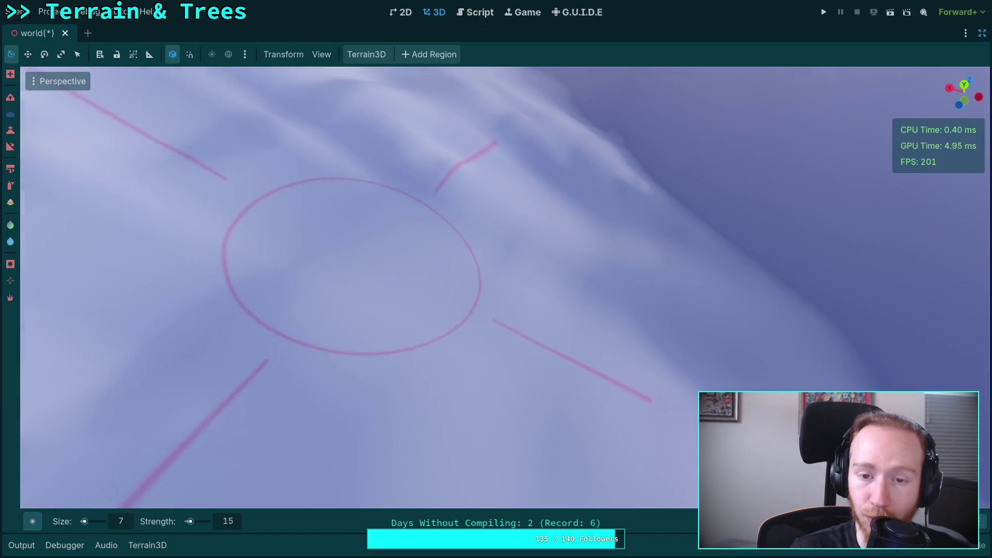
scroll(365, 277, "up", 2)
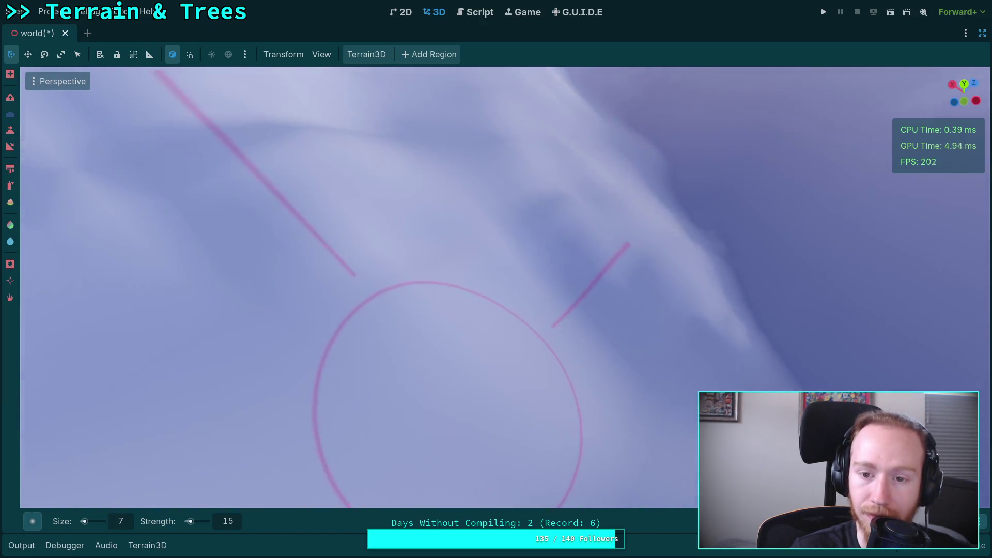
left_click_drag(500, 326, 476, 355)
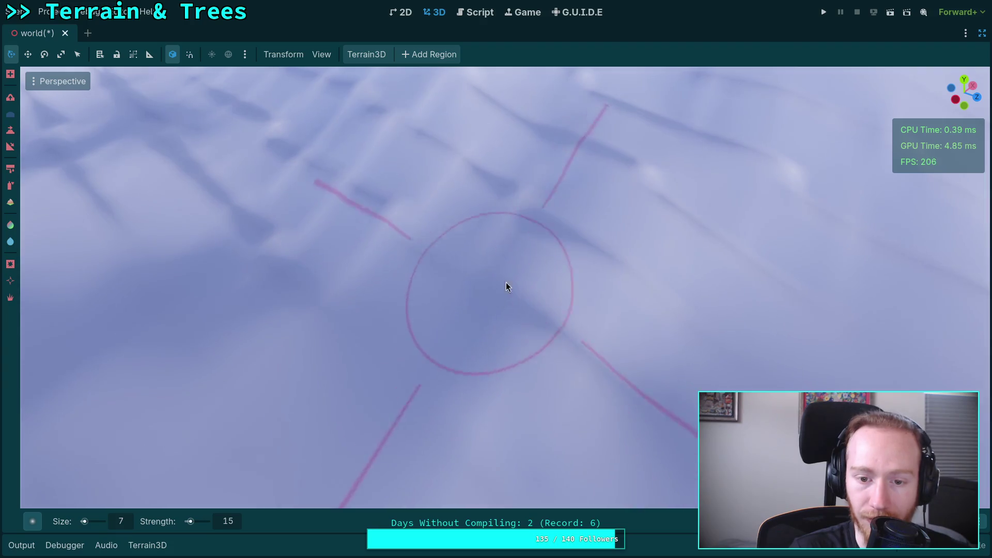
scroll(529, 258, "up", 3)
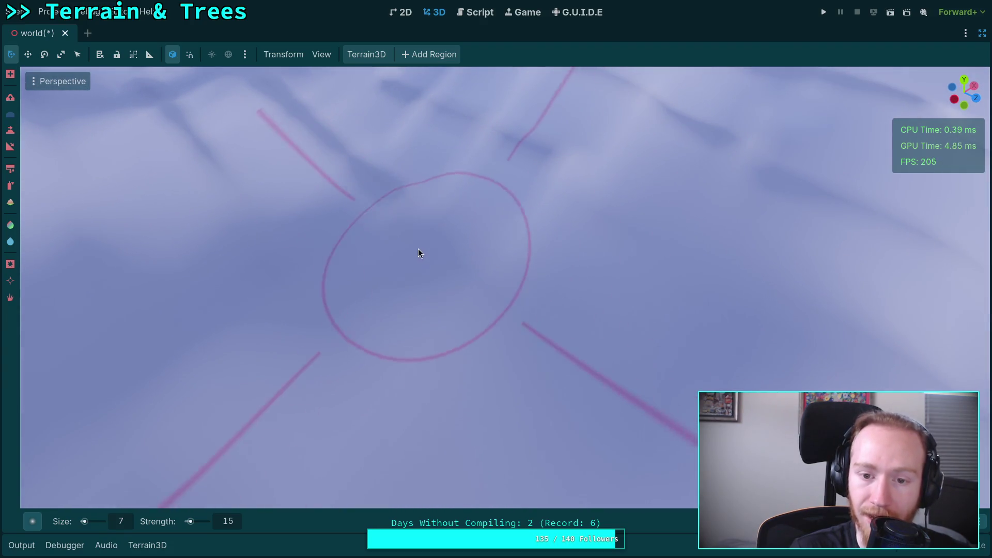
mouse_move(418, 252)
left_mouse_down()
mouse_move(330, 243)
mouse_move(527, 277)
left_mouse_up()
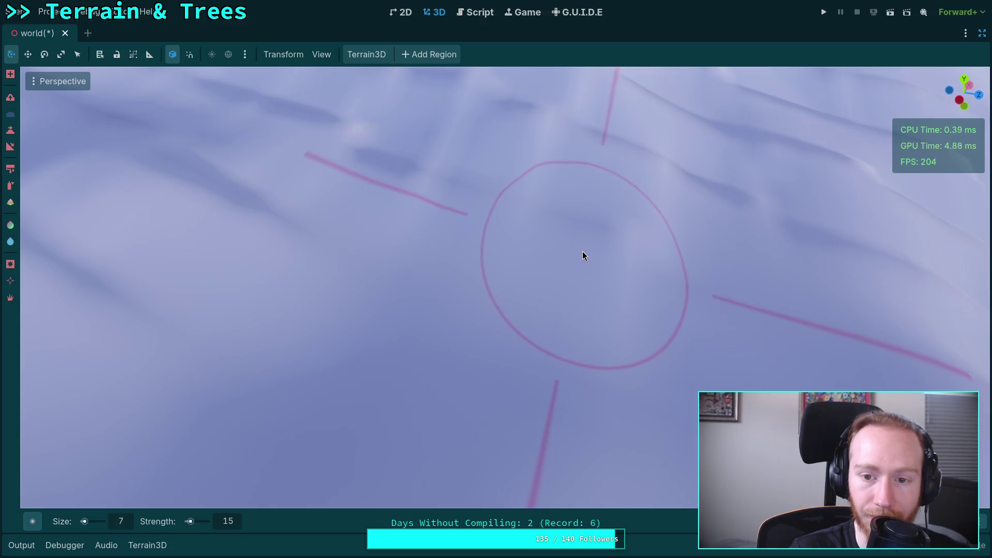
mouse_move(582, 256)
left_mouse_down()
mouse_move(476, 239)
mouse_move(626, 248)
mouse_move(355, 295)
mouse_move(713, 288)
mouse_move(545, 339)
mouse_move(357, 250)
mouse_move(413, 269)
left_mouse_up()
mouse_move(537, 274)
left_mouse_down()
mouse_move(365, 237)
mouse_move(436, 259)
mouse_move(387, 261)
mouse_move(441, 263)
mouse_move(514, 226)
mouse_move(540, 226)
mouse_move(475, 218)
mouse_move(638, 270)
mouse_move(530, 261)
mouse_move(578, 288)
mouse_move(548, 200)
mouse_move(241, 286)
left_mouse_up()
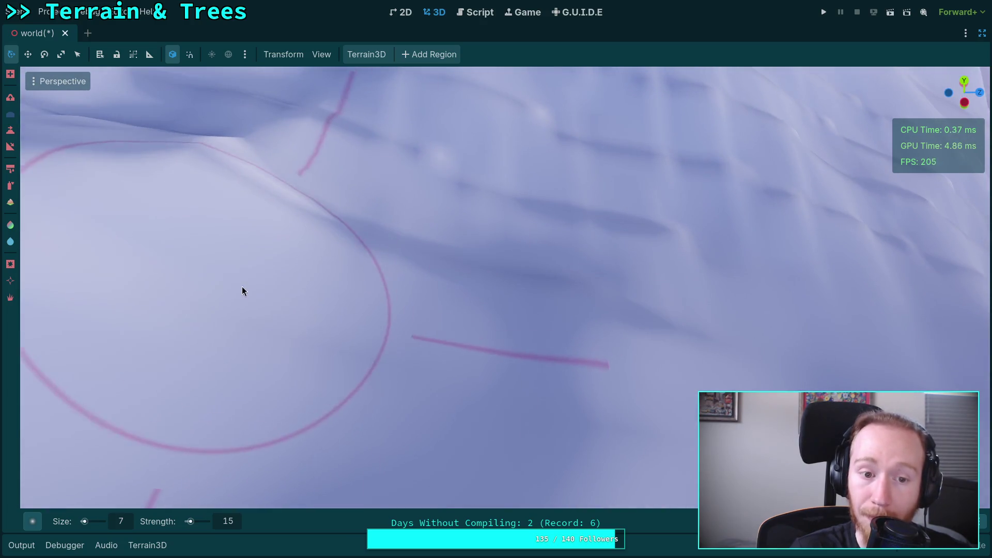
mouse_move(387, 225)
left_mouse_down()
mouse_move(461, 263)
mouse_move(450, 364)
mouse_move(403, 278)
mouse_move(484, 226)
mouse_move(569, 310)
mouse_move(352, 362)
mouse_move(467, 288)
mouse_move(408, 236)
mouse_move(180, 148)
mouse_move(556, 225)
mouse_move(593, 217)
mouse_move(525, 228)
left_mouse_up()
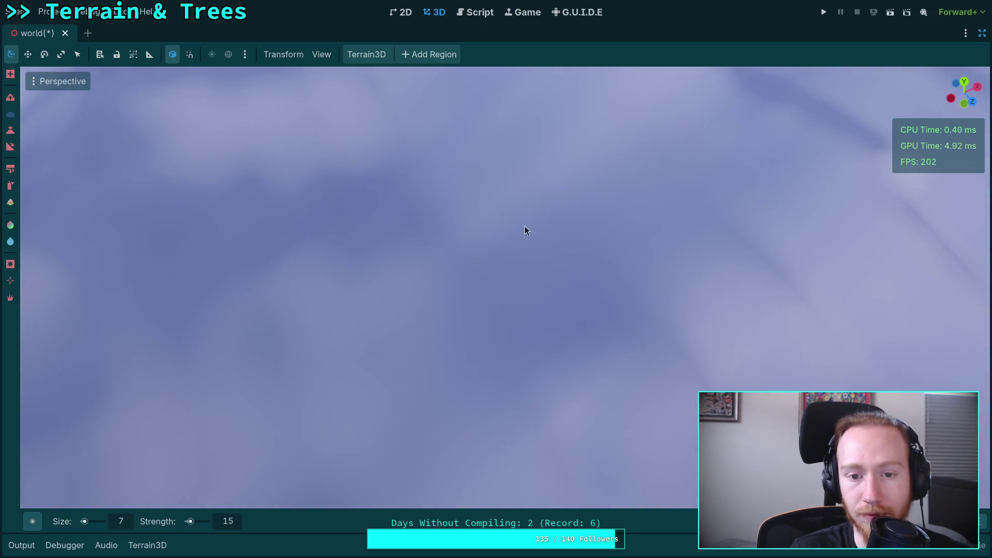
mouse_move(302, 199)
left_mouse_down()
mouse_move(203, 187)
mouse_move(488, 190)
mouse_move(544, 265)
mouse_move(388, 354)
mouse_move(465, 310)
mouse_move(499, 241)
left_mouse_up()
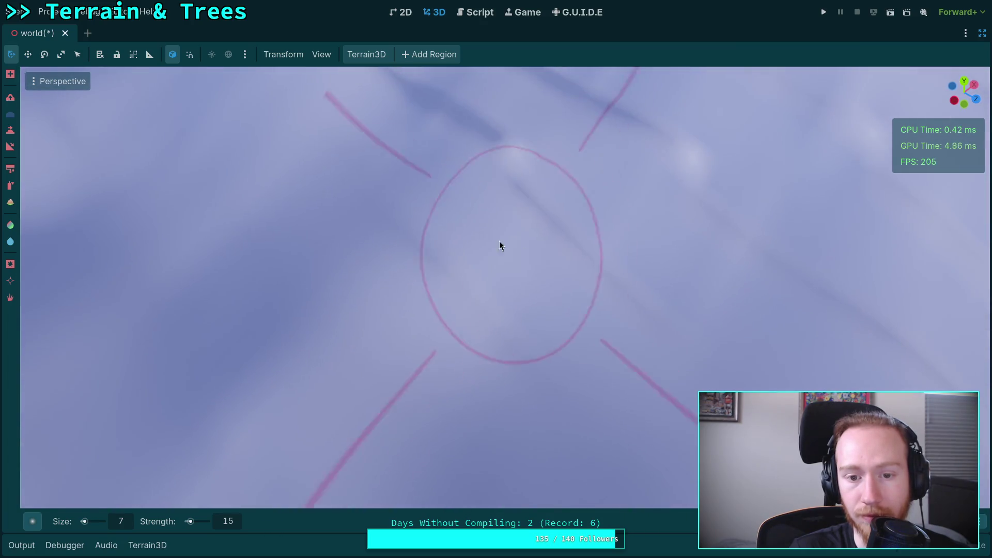
mouse_move(680, 308)
left_mouse_down()
mouse_move(657, 295)
mouse_move(432, 300)
mouse_move(492, 247)
mouse_move(636, 288)
mouse_move(619, 216)
left_mouse_up()
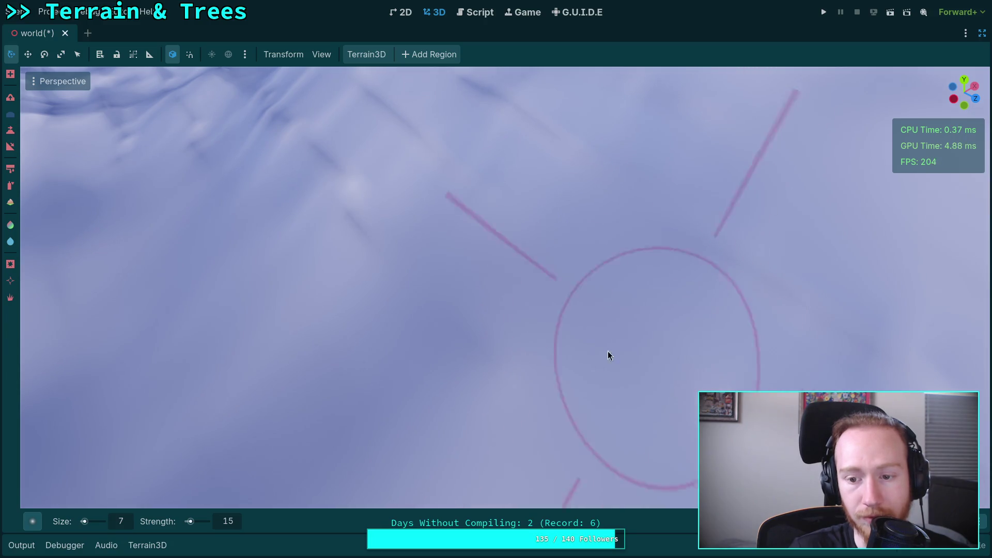
mouse_move(486, 341)
left_mouse_down()
mouse_move(542, 442)
mouse_move(448, 324)
mouse_move(384, 374)
left_mouse_up()
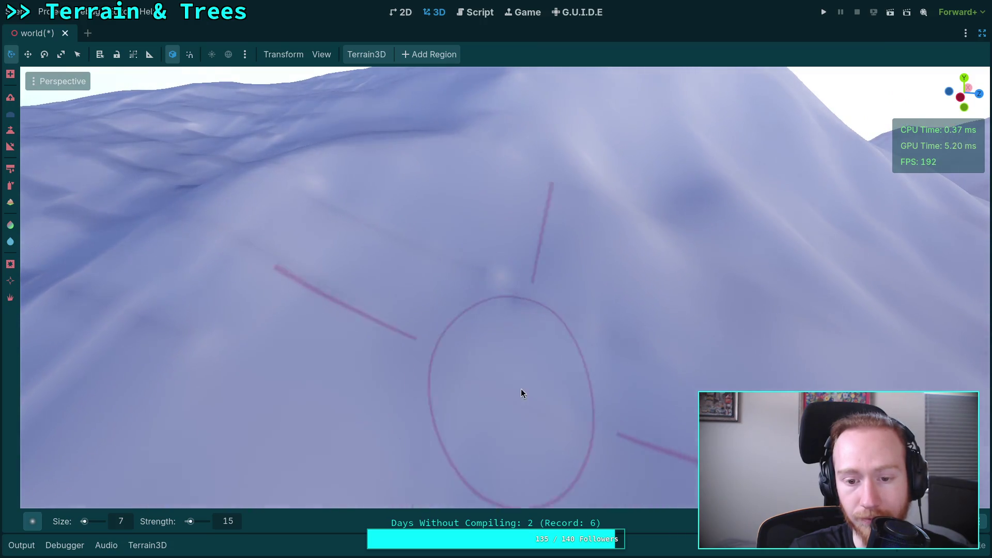
left_click_drag(521, 388, 507, 321)
left_click_drag(506, 362, 505, 380)
left_click_drag(296, 264, 343, 177)
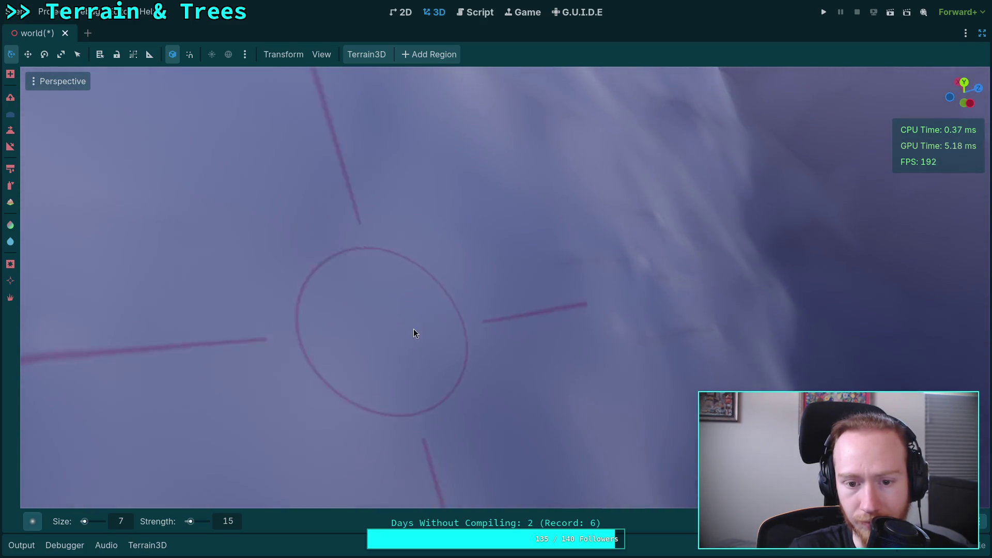
left_click_drag(415, 337, 401, 280)
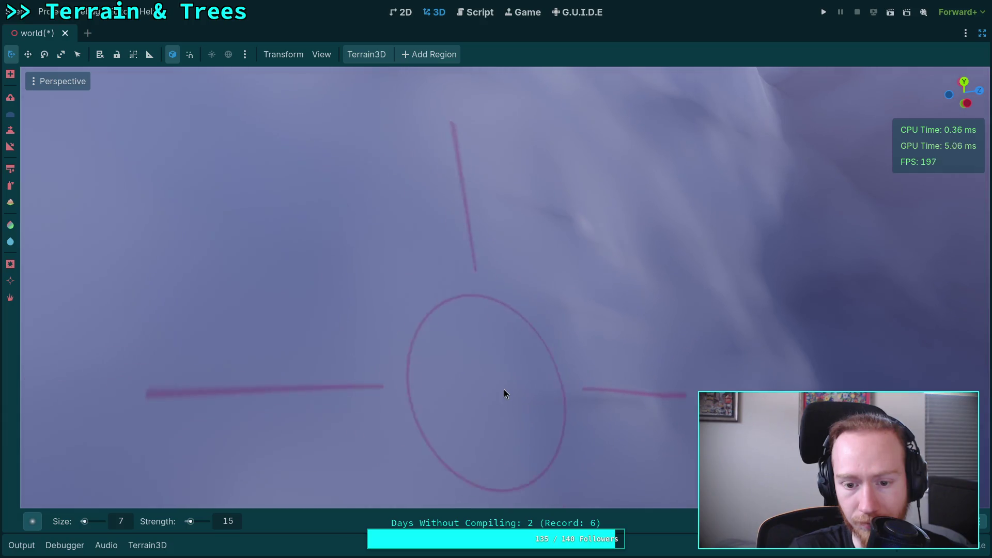
scroll(504, 392, "up", 3)
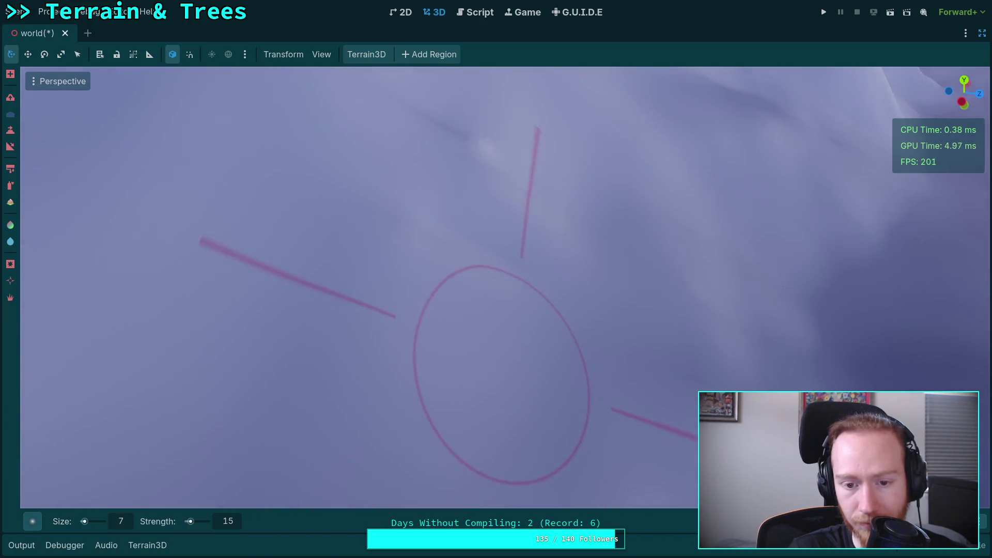
scroll(444, 362, "up", 2)
Orbit across the landscape to bring the snowy ridge into view up close.
mouse_move(631, 319)
left_mouse_down()
mouse_move(557, 353)
mouse_move(569, 331)
mouse_move(476, 289)
mouse_move(465, 326)
mouse_move(607, 309)
left_mouse_up()
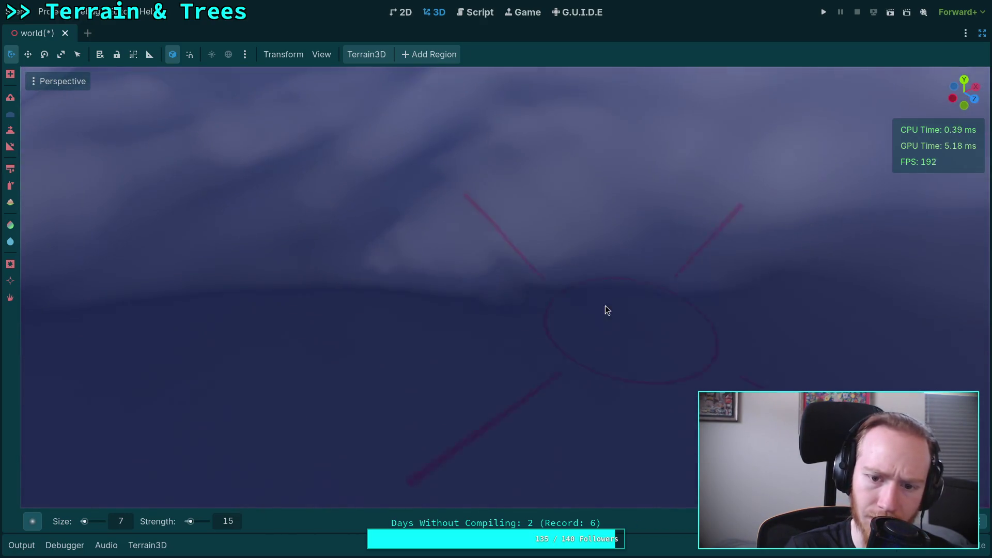
left_click_drag(381, 269, 397, 229)
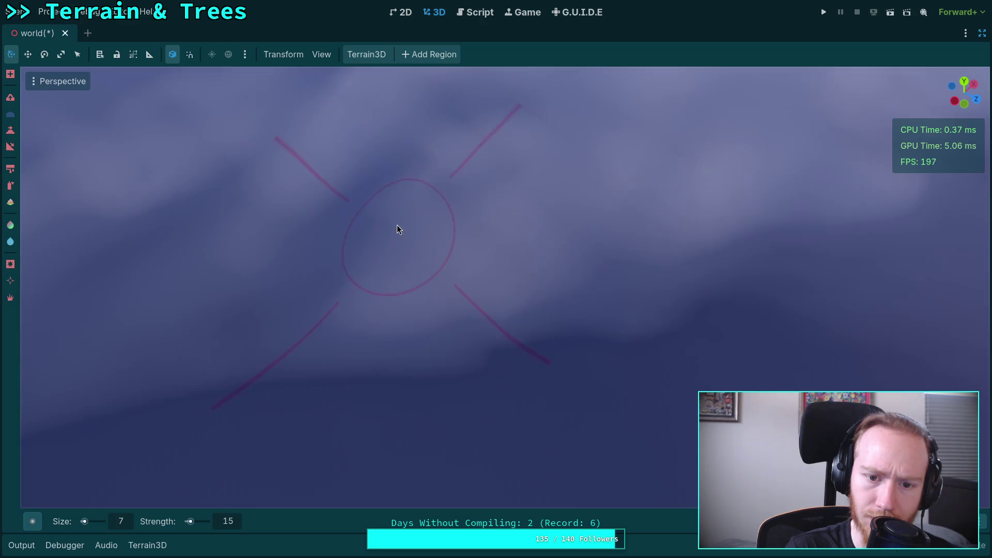
left_click_drag(485, 196, 466, 199)
mouse_move(533, 252)
left_mouse_down()
mouse_move(537, 341)
mouse_move(423, 264)
left_mouse_up()
mouse_move(294, 359)
left_mouse_down()
mouse_move(436, 324)
mouse_move(367, 305)
left_mouse_up()
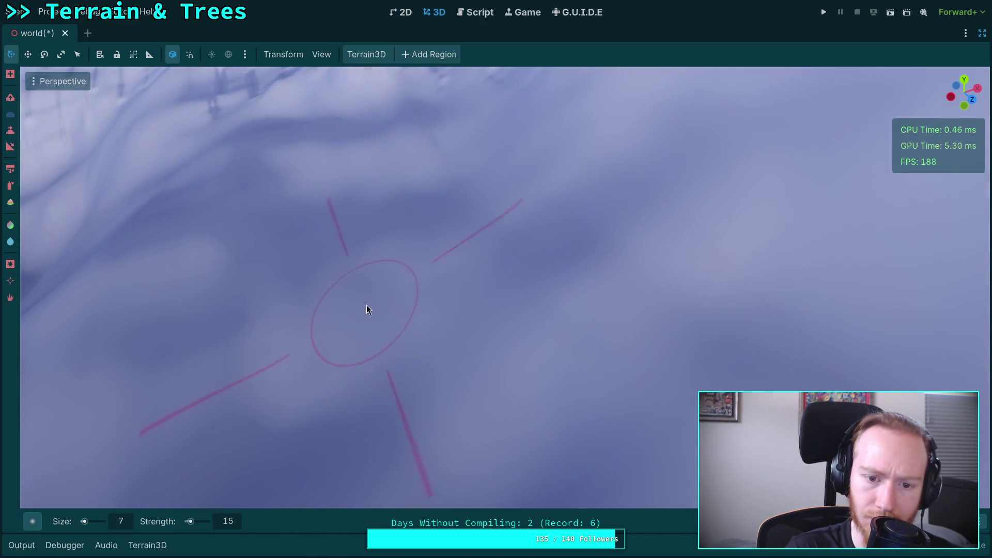
mouse_move(366, 271)
left_mouse_down()
mouse_move(598, 222)
mouse_move(332, 371)
left_mouse_up()
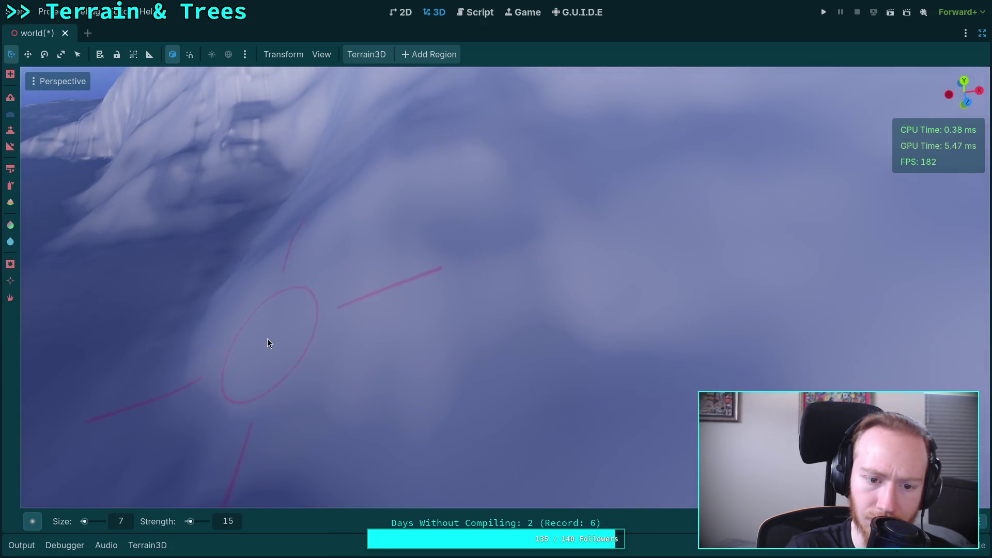
left_click_drag(416, 383, 414, 358)
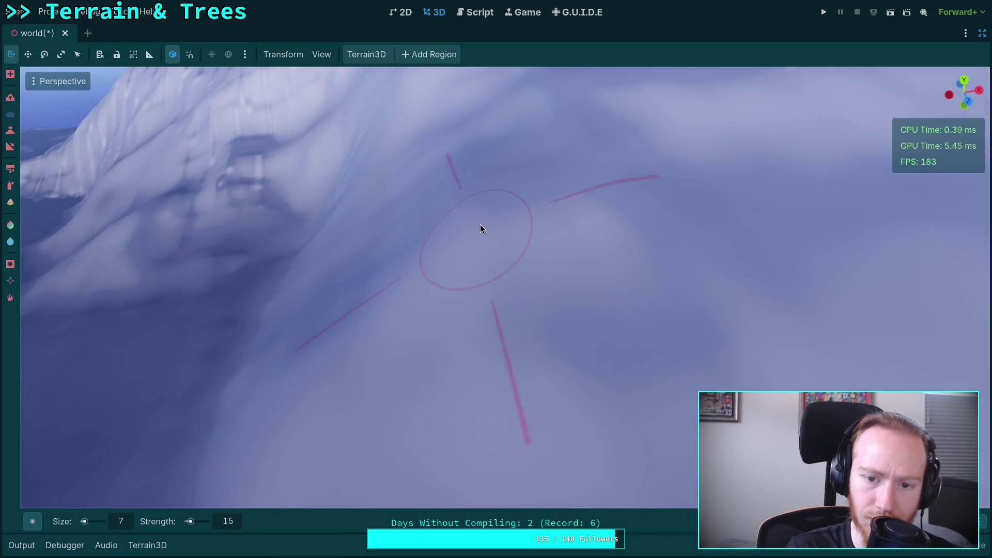
left_click_drag(480, 227, 398, 332)
mouse_move(565, 217)
left_mouse_down()
mouse_move(599, 439)
mouse_move(417, 174)
left_mouse_up()
mouse_move(457, 128)
left_mouse_down()
mouse_move(492, 421)
mouse_move(482, 303)
left_mouse_up()
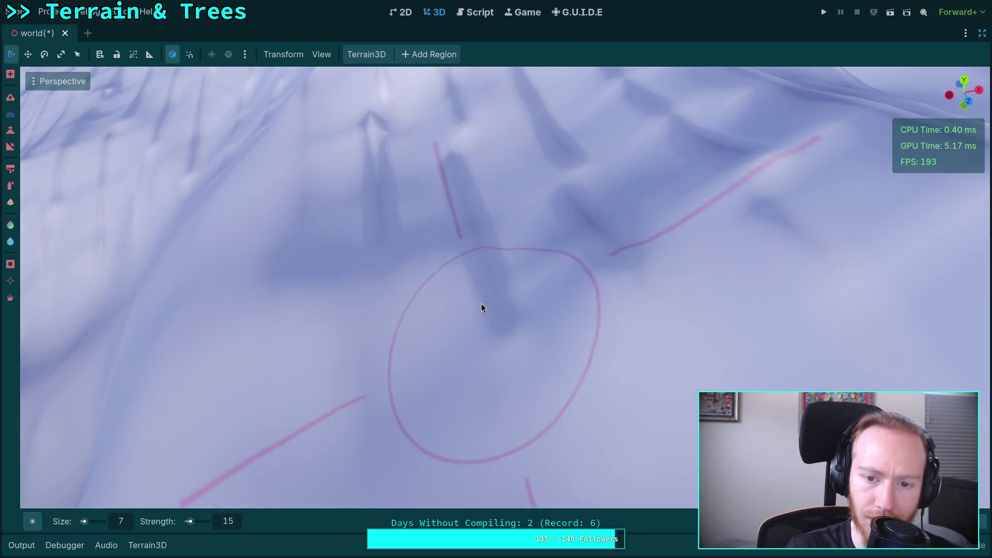
Orbit around the ridged ground and slope to locate a dark hollow.
left_click_drag(665, 262, 662, 266)
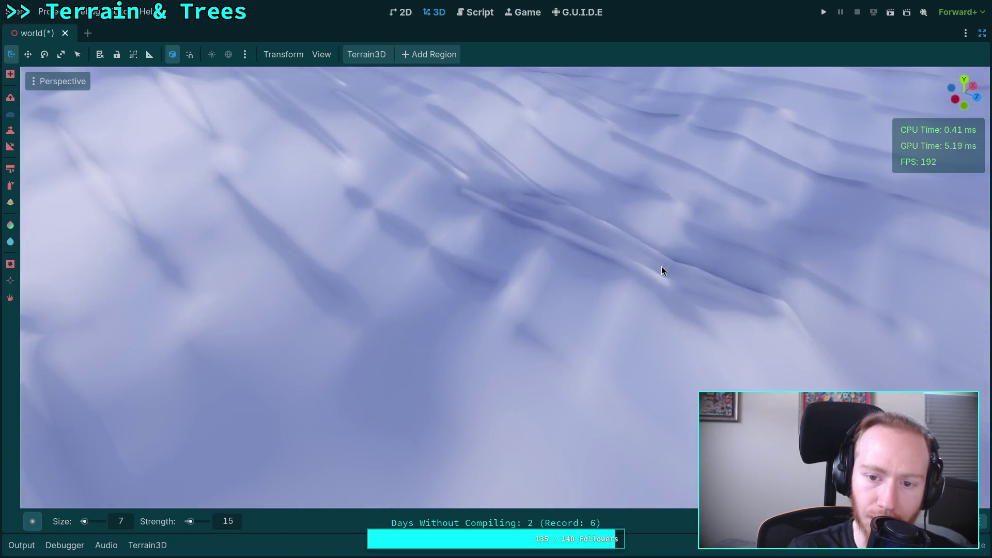
mouse_move(493, 270)
left_mouse_down()
mouse_move(527, 285)
mouse_move(393, 262)
left_mouse_up()
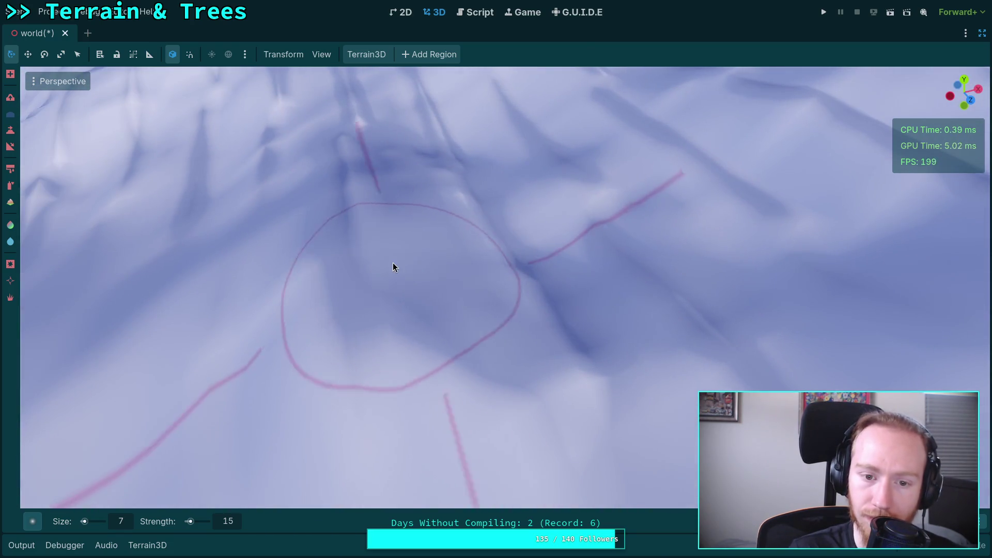
mouse_move(618, 349)
left_mouse_down()
mouse_move(476, 331)
mouse_move(621, 272)
mouse_move(511, 297)
left_mouse_up()
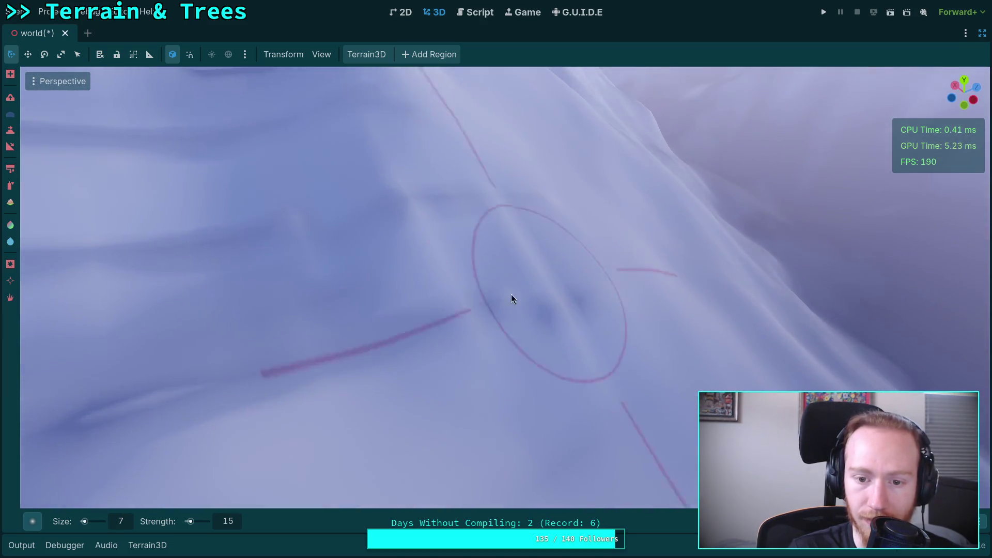
mouse_move(461, 240)
left_mouse_down()
mouse_move(425, 250)
mouse_move(312, 241)
mouse_move(540, 204)
mouse_move(447, 290)
left_mouse_up()
mouse_move(292, 394)
left_mouse_down()
mouse_move(498, 399)
mouse_move(374, 299)
mouse_move(458, 269)
mouse_move(477, 344)
mouse_move(472, 313)
mouse_move(447, 304)
mouse_move(485, 256)
mouse_move(498, 261)
mouse_move(503, 186)
mouse_move(544, 255)
mouse_move(636, 140)
mouse_move(704, 204)
mouse_move(465, 177)
mouse_move(618, 220)
left_mouse_up()
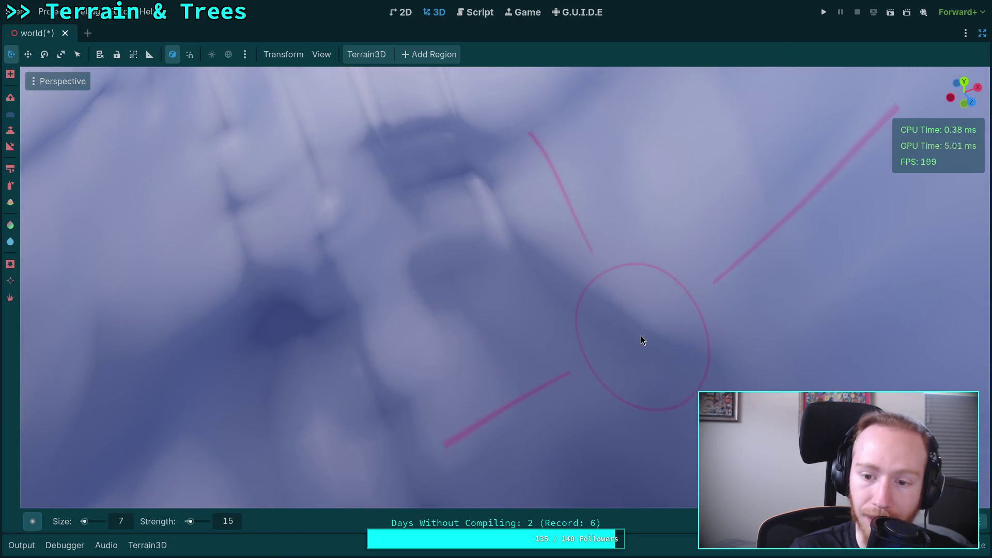
mouse_move(643, 339)
left_mouse_down()
mouse_move(474, 366)
mouse_move(465, 346)
left_mouse_up()
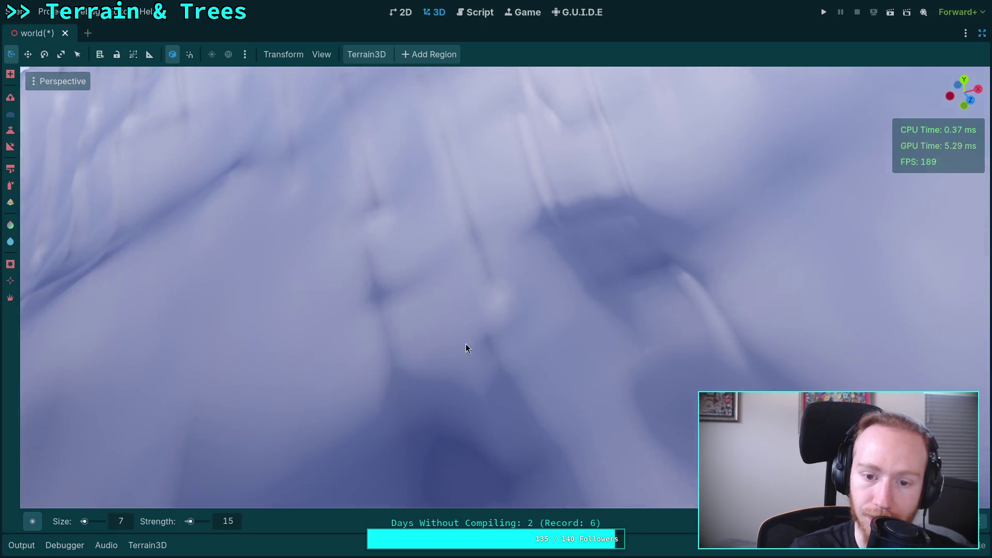
mouse_move(415, 232)
left_mouse_down()
mouse_move(566, 218)
mouse_move(506, 222)
mouse_move(600, 311)
mouse_move(646, 402)
mouse_move(390, 267)
left_mouse_up()
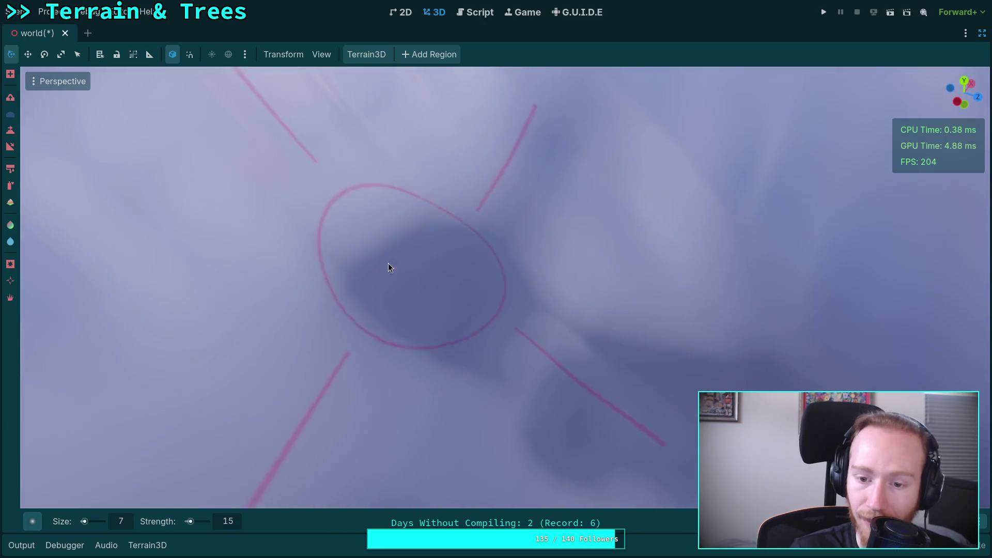
mouse_move(553, 336)
left_mouse_down()
mouse_move(609, 351)
mouse_move(530, 346)
left_mouse_up()
left_click_drag(719, 248, 497, 254)
left_click_drag(718, 300, 627, 308)
left_click_drag(507, 219, 507, 219)
left_click_drag(589, 362, 305, 334)
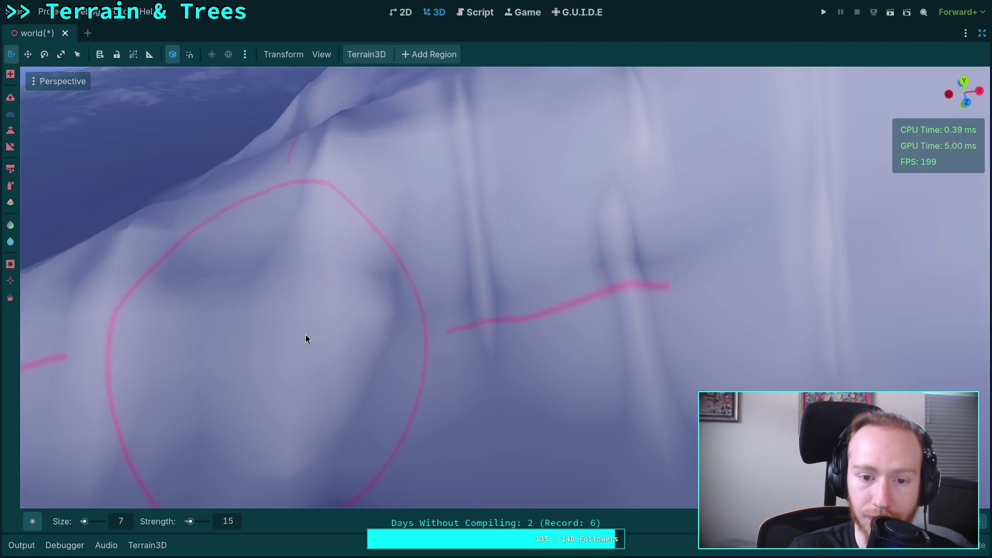
left_click_drag(804, 243, 417, 254)
Check the ridge and bumps from more angles, then brush-smooth the dark hollows.
left_click_drag(579, 169, 381, 237)
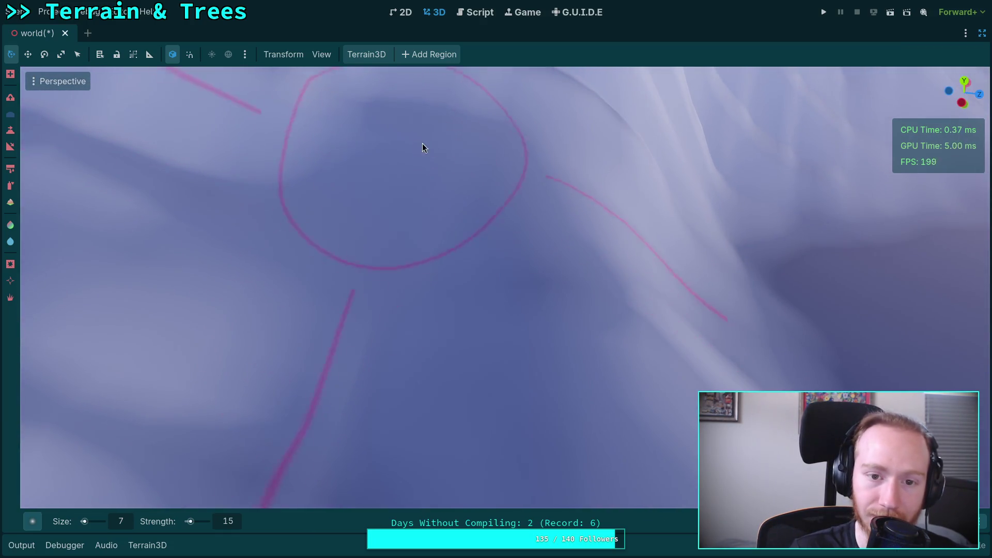
mouse_move(420, 146)
left_mouse_down()
mouse_move(686, 233)
mouse_move(515, 305)
left_mouse_up()
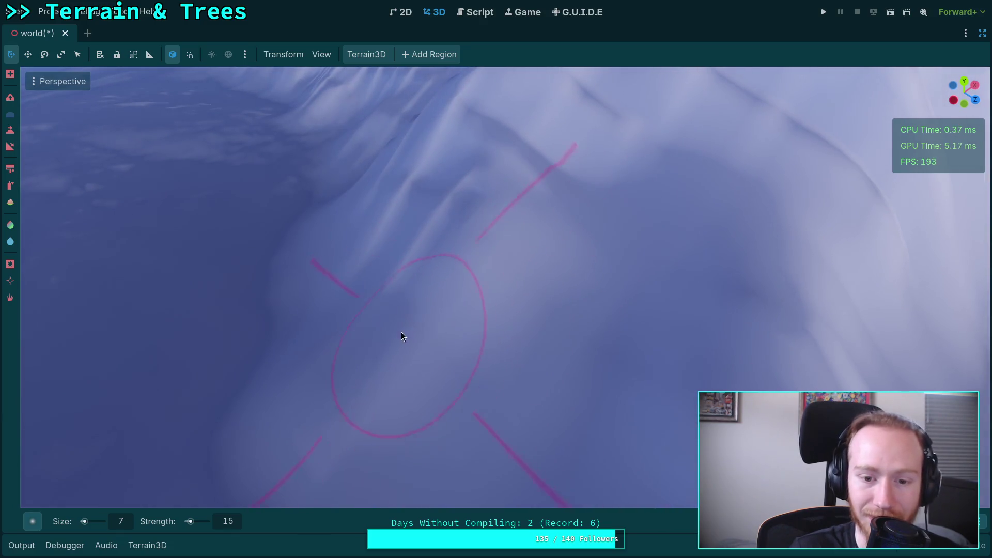
mouse_move(401, 336)
left_mouse_down()
mouse_move(542, 290)
mouse_move(433, 275)
left_mouse_up()
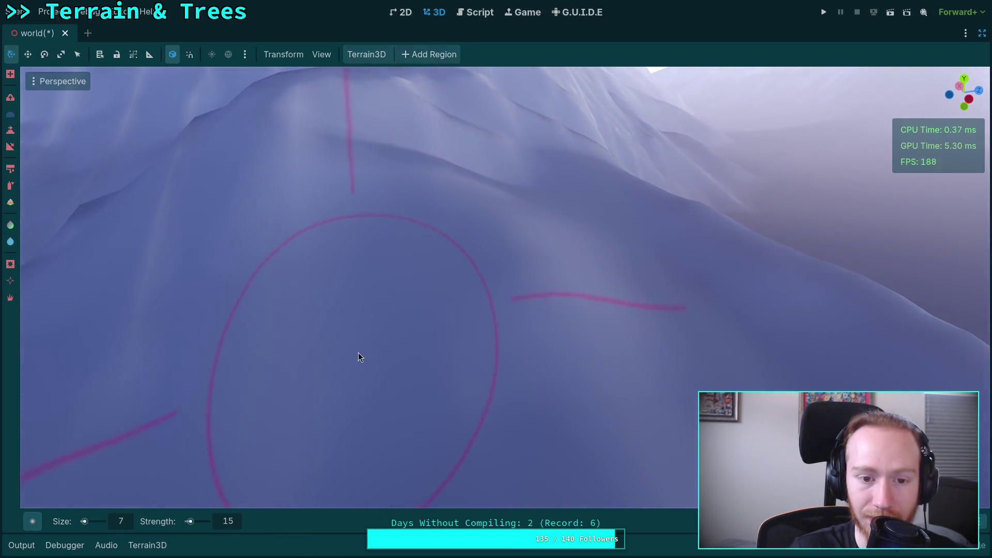
left_click_drag(472, 368, 436, 327)
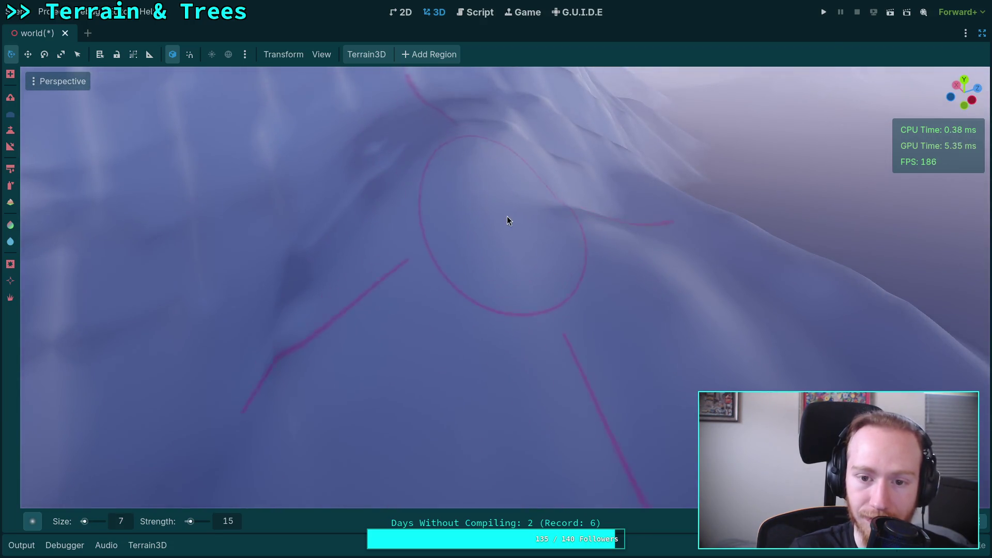
left_click_drag(507, 216, 494, 240)
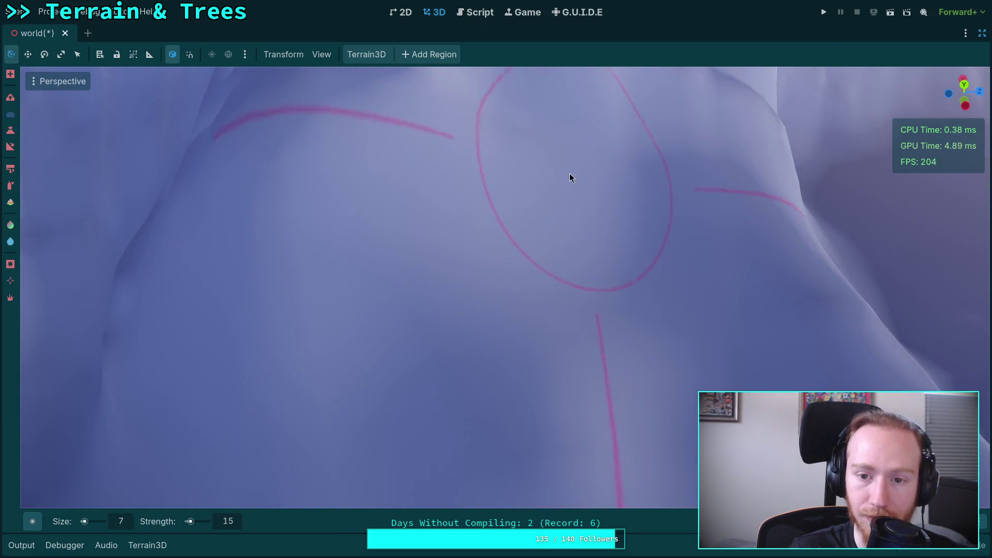
mouse_move(570, 172)
left_mouse_down()
mouse_move(465, 354)
mouse_move(385, 257)
left_mouse_up()
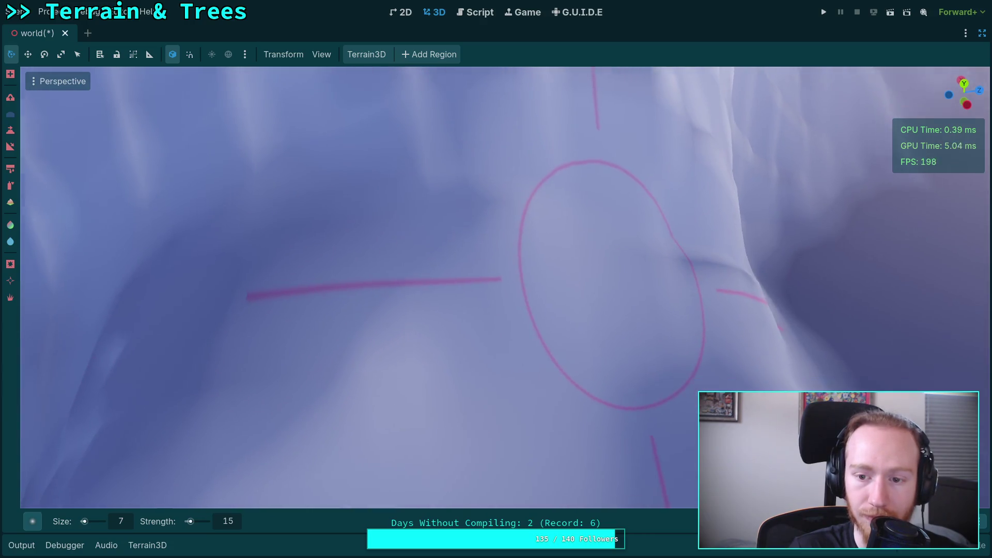
mouse_move(613, 284)
left_mouse_down()
mouse_move(243, 212)
mouse_move(433, 213)
left_mouse_up()
mouse_move(581, 293)
left_mouse_down()
mouse_move(669, 284)
mouse_move(489, 284)
left_mouse_up()
left_click_drag(514, 315, 540, 319)
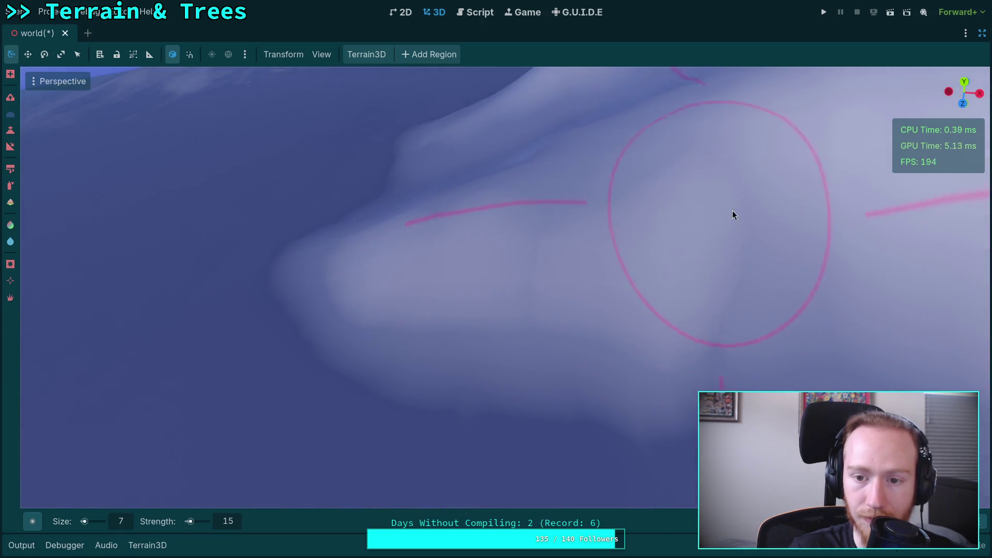
left_click_drag(732, 210, 785, 209)
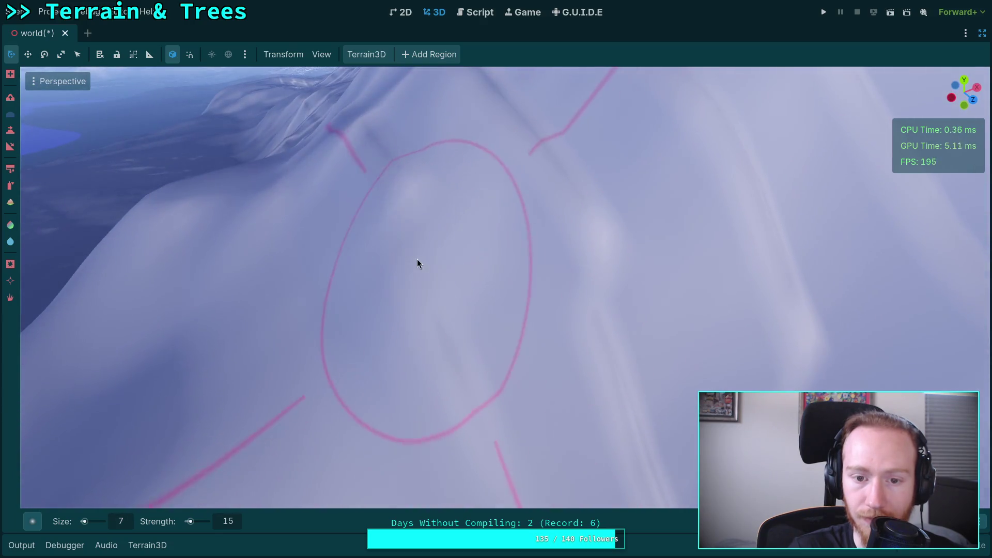
left_click_drag(417, 263, 482, 273)
mouse_move(480, 416)
left_mouse_down()
mouse_move(543, 392)
mouse_move(551, 398)
mouse_move(347, 385)
mouse_move(345, 263)
left_mouse_up()
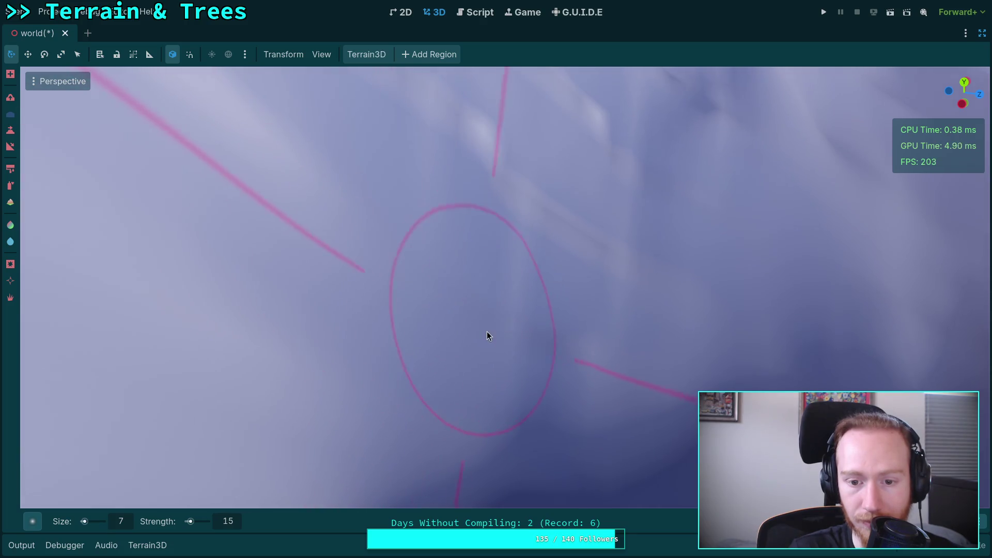
mouse_move(603, 372)
left_mouse_down()
mouse_move(538, 398)
mouse_move(501, 226)
left_mouse_up()
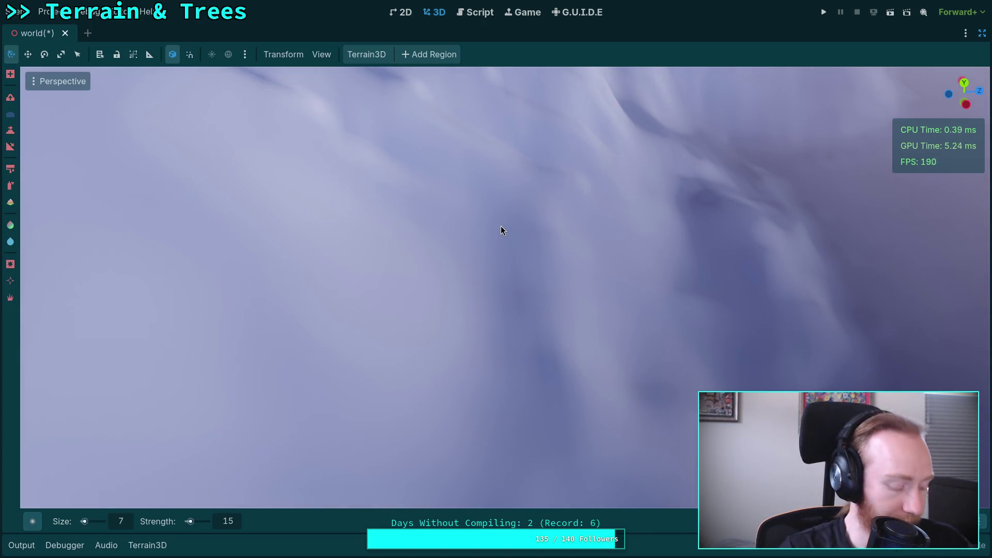
mouse_move(485, 207)
left_mouse_down()
mouse_move(440, 233)
mouse_move(523, 127)
left_mouse_up()
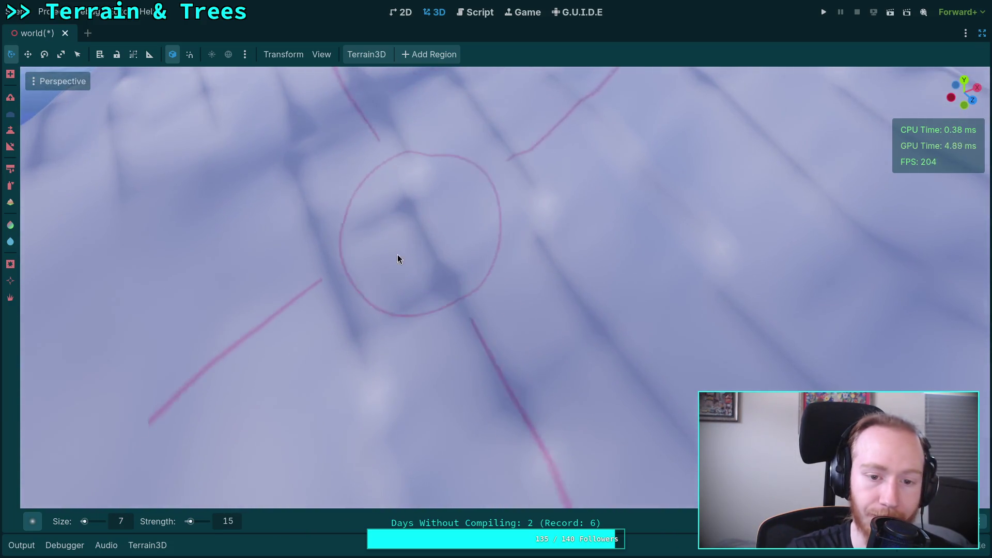
mouse_move(398, 255)
left_mouse_down()
mouse_move(380, 312)
mouse_move(358, 257)
mouse_move(439, 324)
mouse_move(423, 331)
left_mouse_up()
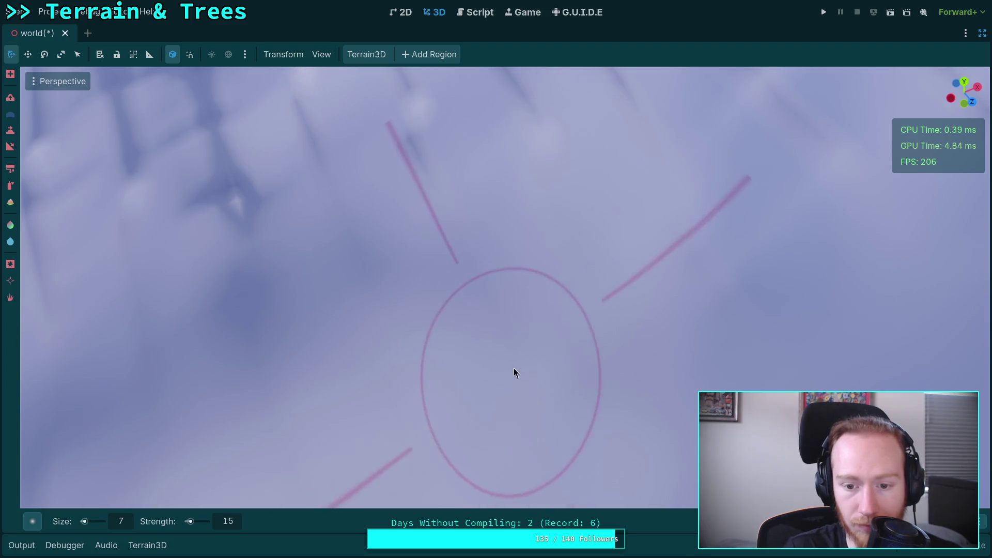
scroll(358, 163, "up", 3)
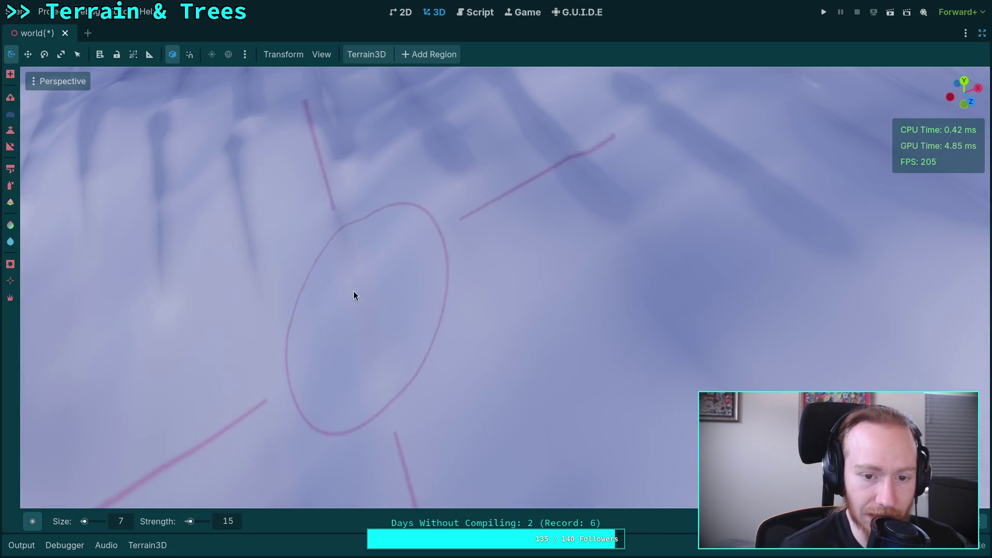
scroll(353, 295, "down", 3)
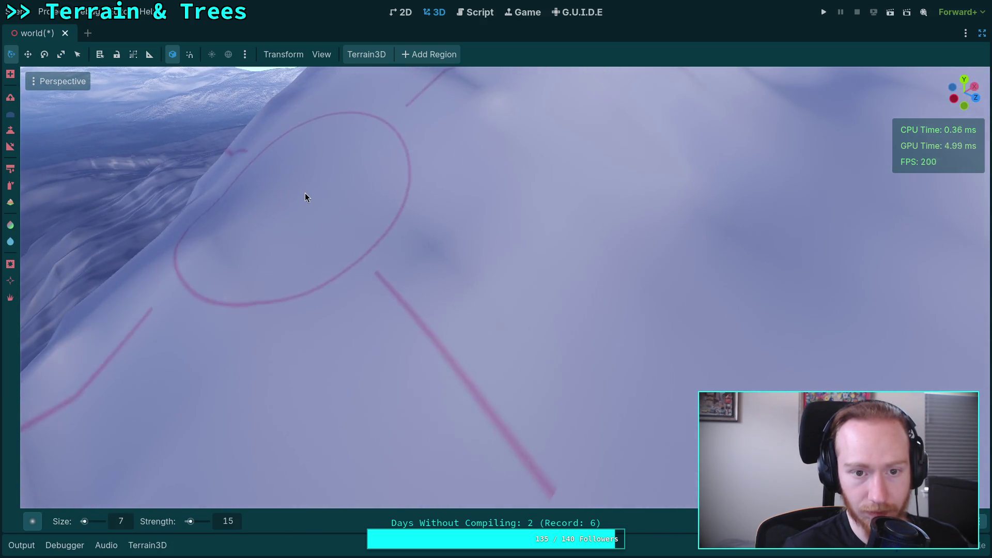
Smooth the dark bump and streaks along the ridge with the sculpt brush.
scroll(330, 213, "up", 5)
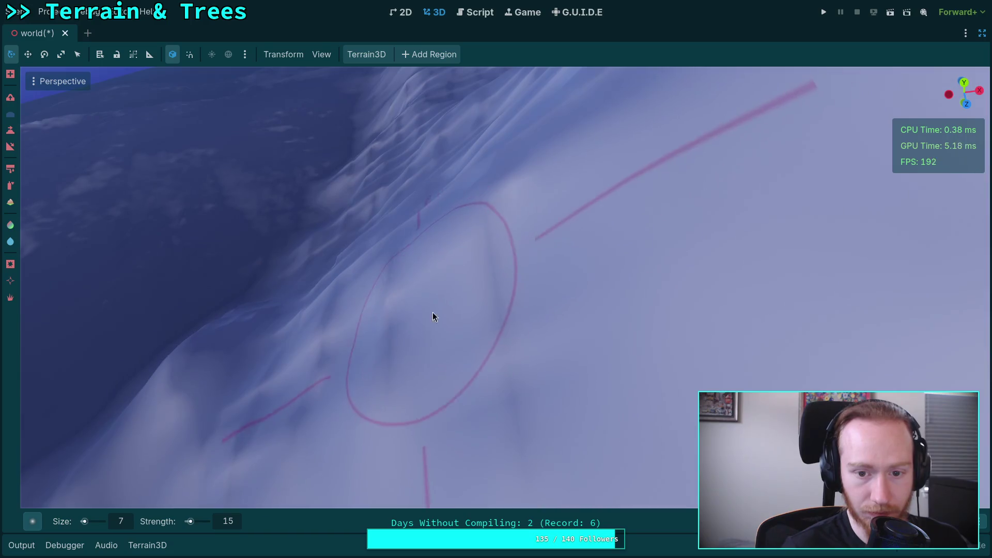
scroll(533, 348, "down", 3)
mouse_move(382, 320)
left_mouse_down()
mouse_move(392, 315)
mouse_move(382, 320)
left_mouse_up()
mouse_move(365, 252)
left_mouse_down()
mouse_move(485, 228)
mouse_move(430, 219)
mouse_move(379, 243)
mouse_move(386, 250)
mouse_move(356, 228)
mouse_move(511, 224)
mouse_move(441, 240)
mouse_move(496, 279)
mouse_move(365, 295)
mouse_move(388, 260)
mouse_move(386, 171)
mouse_move(392, 297)
mouse_move(374, 280)
mouse_move(563, 204)
mouse_move(556, 259)
left_mouse_up()
scroll(523, 136, "up", 3)
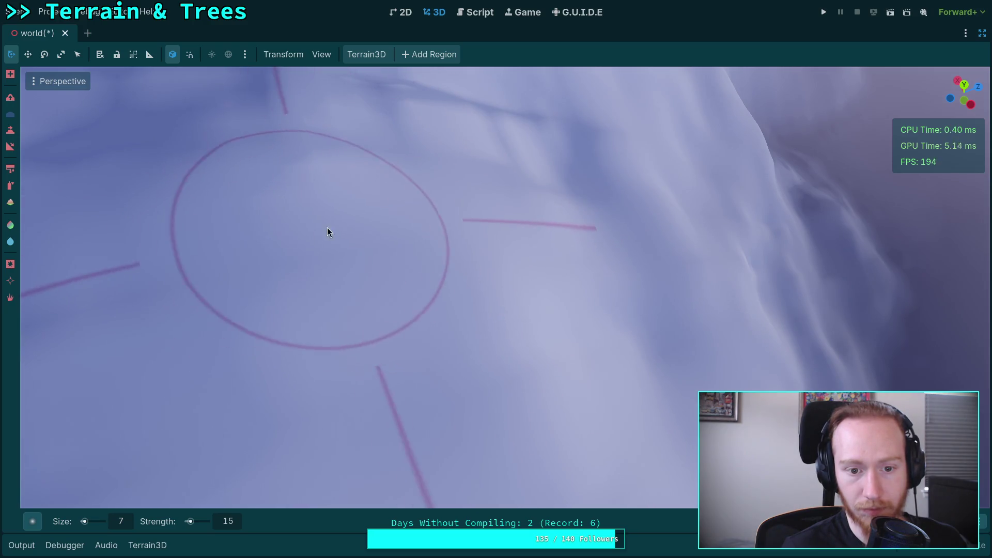
left_click_drag(328, 232, 306, 248)
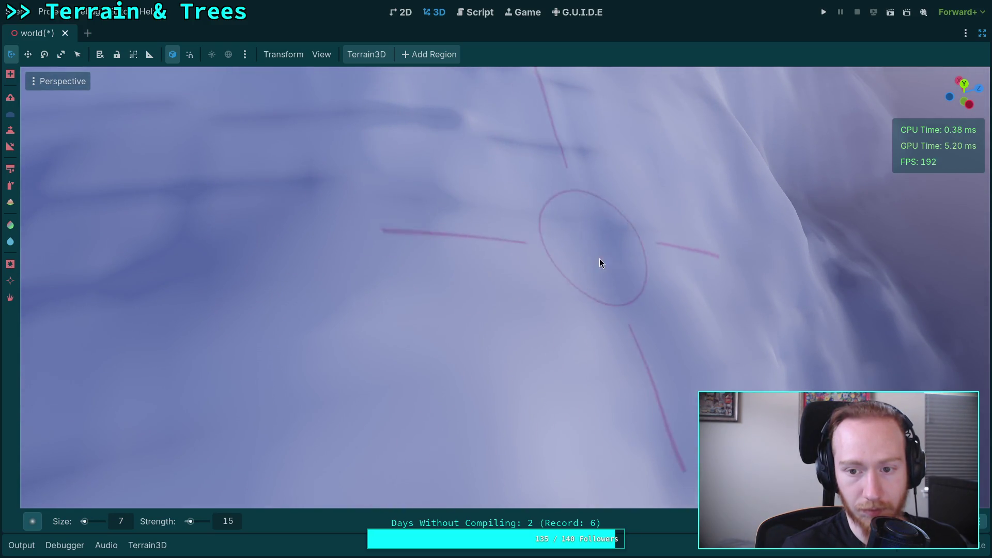
Orbit over the snowy terrain to look across the whole mountain range.
mouse_move(598, 262)
left_mouse_down()
mouse_move(523, 293)
mouse_move(465, 337)
left_mouse_up()
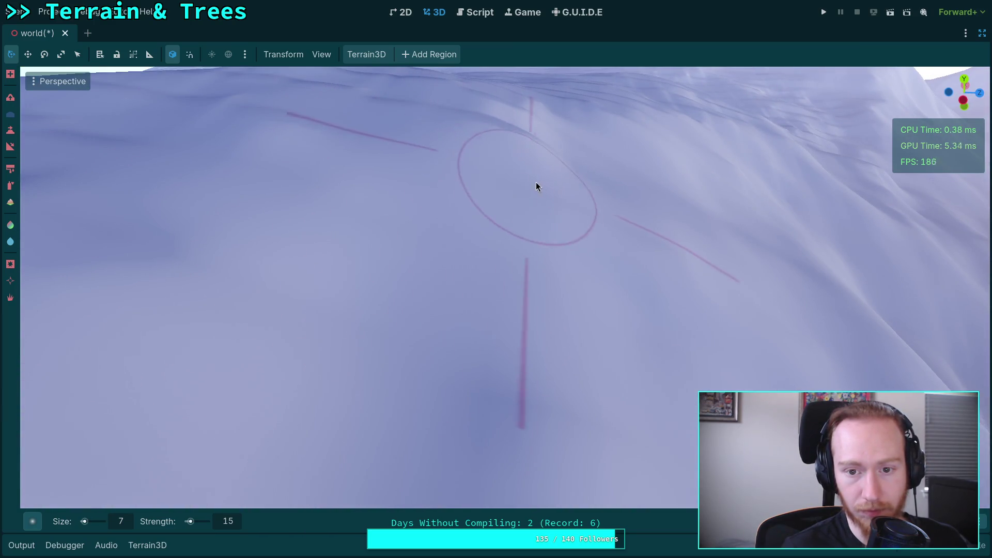
mouse_move(535, 182)
left_mouse_down()
mouse_move(563, 209)
mouse_move(519, 225)
mouse_move(492, 248)
left_mouse_up()
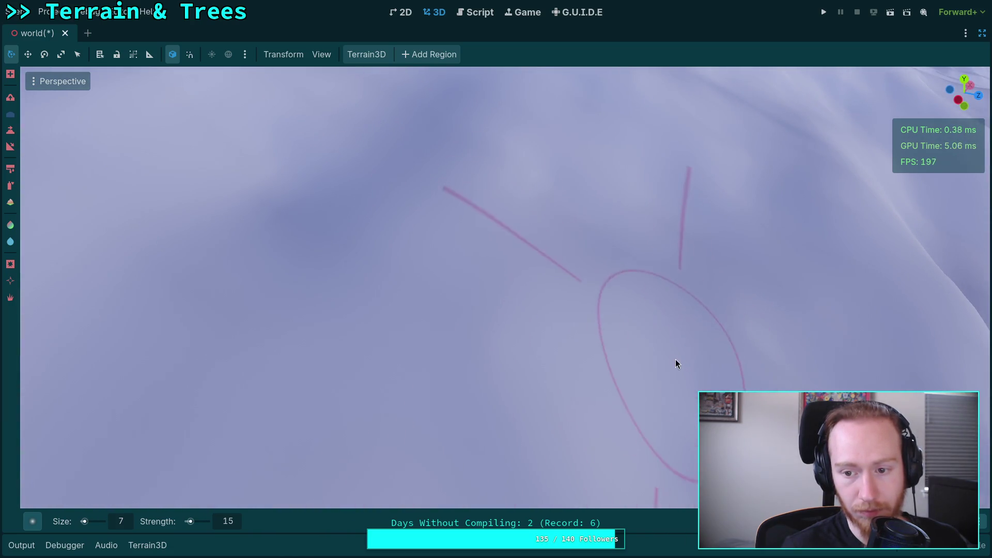
left_click_drag(676, 363, 419, 284)
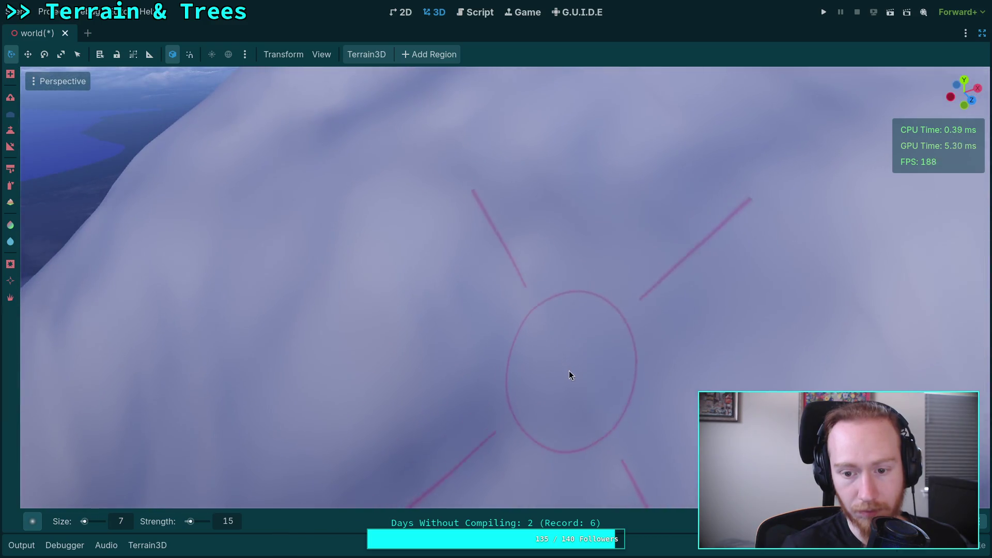
mouse_move(569, 371)
left_mouse_down()
mouse_move(387, 243)
mouse_move(513, 266)
mouse_move(486, 197)
mouse_move(525, 273)
left_mouse_up()
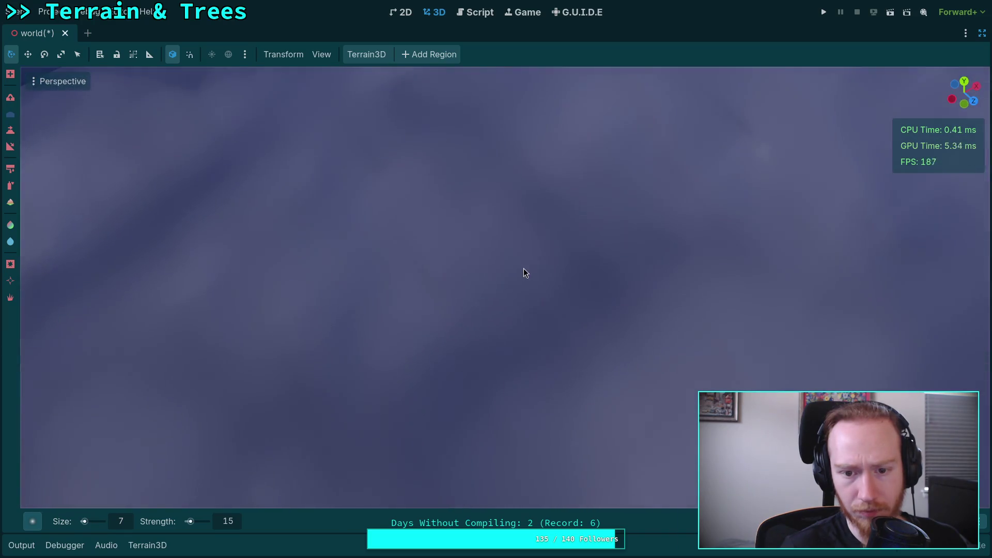
mouse_move(511, 203)
left_mouse_down()
mouse_move(528, 275)
mouse_move(551, 260)
mouse_move(541, 245)
mouse_move(518, 252)
mouse_move(465, 232)
left_mouse_up()
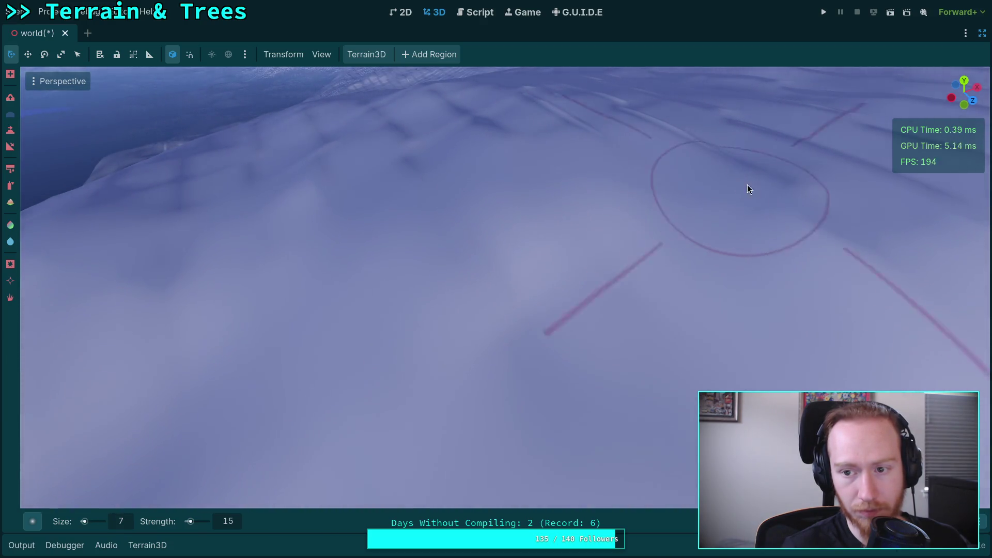
left_click_drag(486, 293, 875, 344)
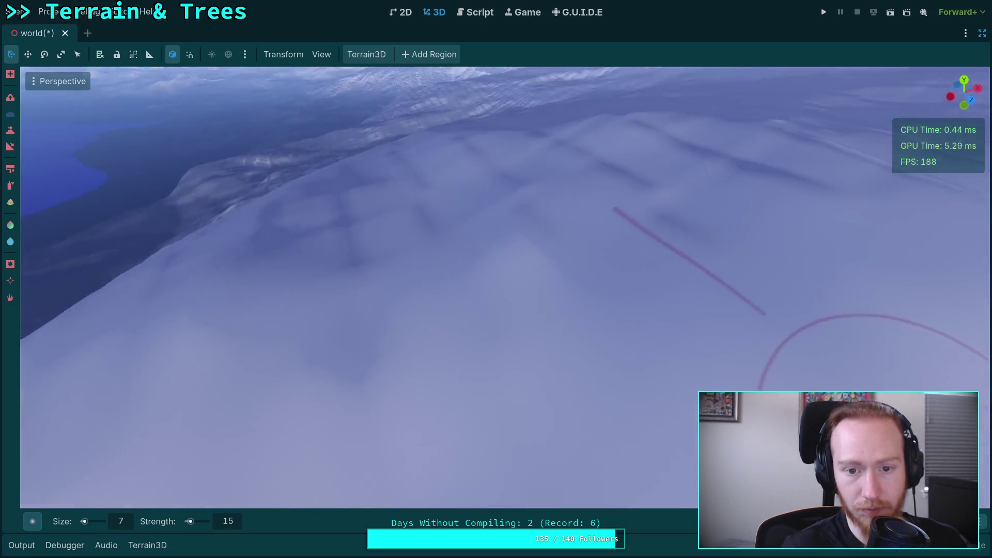
mouse_move(214, 287)
left_mouse_down()
mouse_move(465, 264)
mouse_move(390, 296)
left_mouse_up()
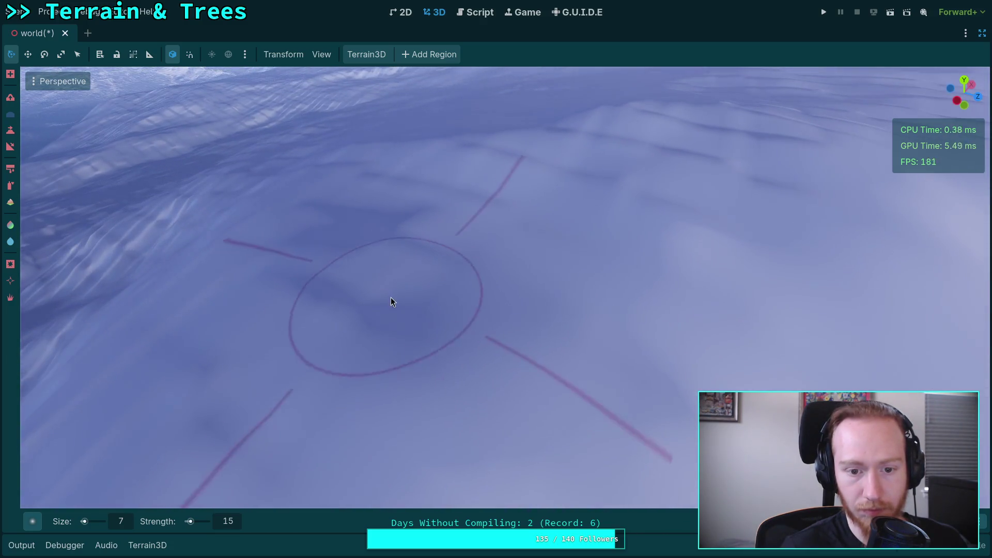
left_click_drag(409, 252, 408, 171)
Dive down toward the terrain and orbit and zoom to inspect the ridges from several angles.
scroll(496, 284, "down", 5)
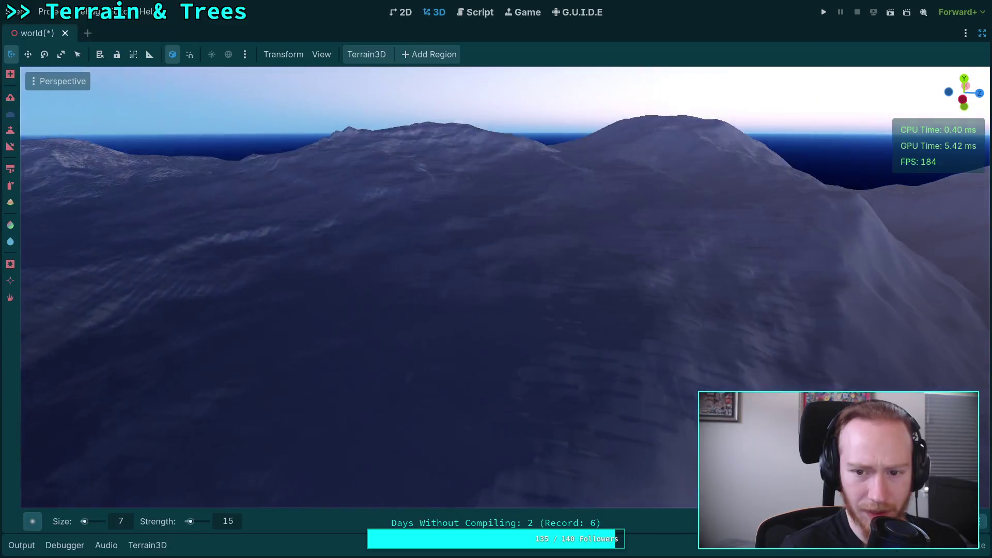
left_click_drag(496, 279, 336, 295)
mouse_move(517, 259)
left_mouse_down()
mouse_move(566, 247)
mouse_move(522, 197)
mouse_move(467, 169)
left_mouse_up()
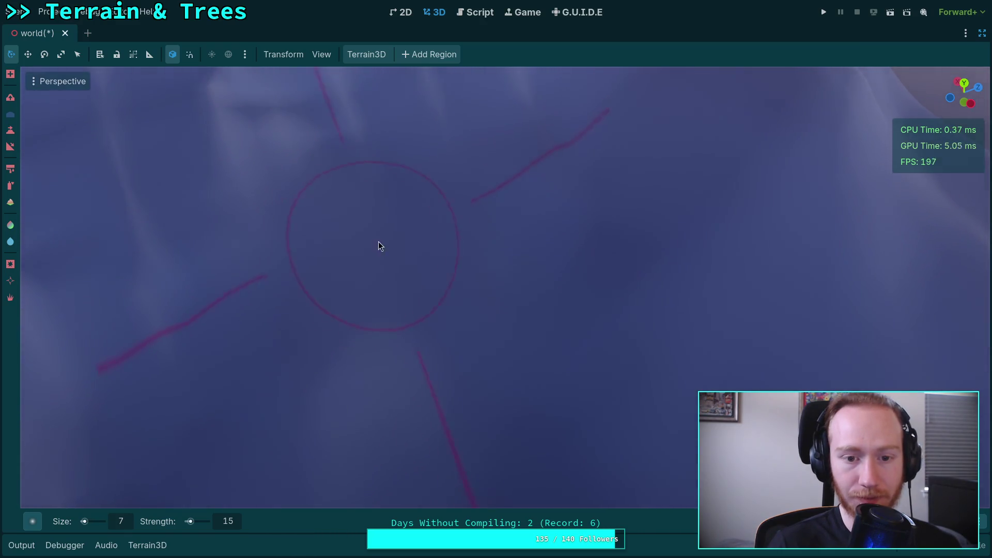
left_click_drag(378, 246, 399, 250)
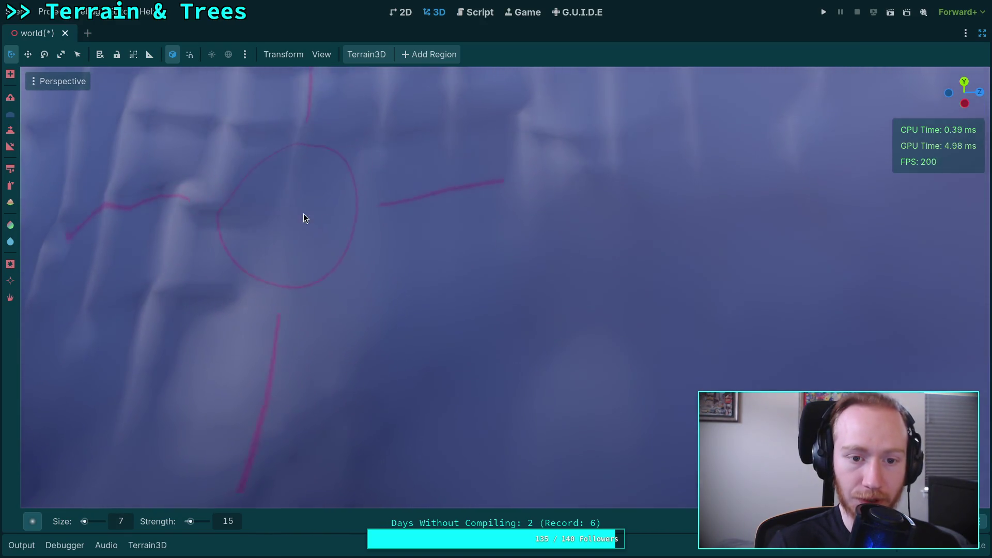
left_click_drag(302, 213, 380, 351)
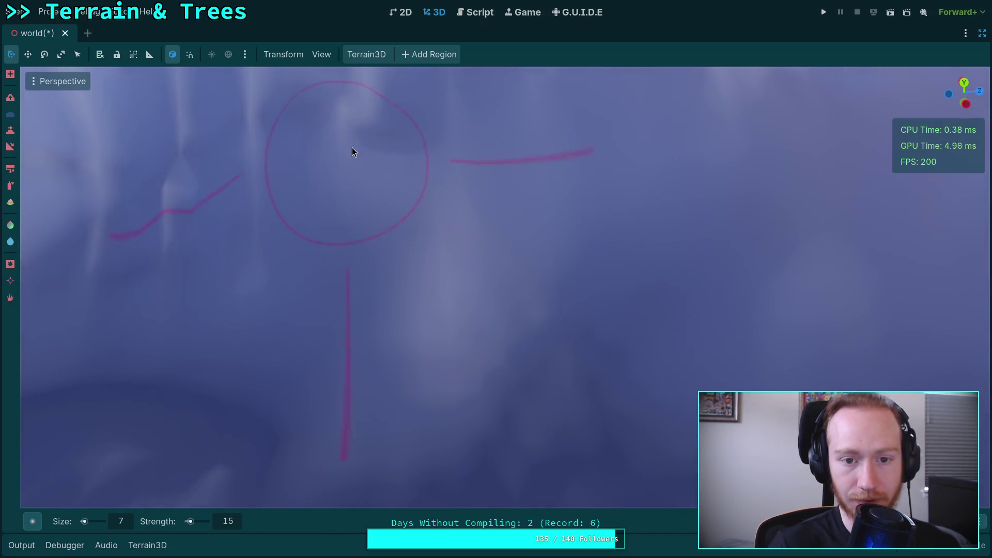
mouse_move(351, 150)
left_mouse_down()
mouse_move(448, 151)
mouse_move(391, 209)
left_mouse_up()
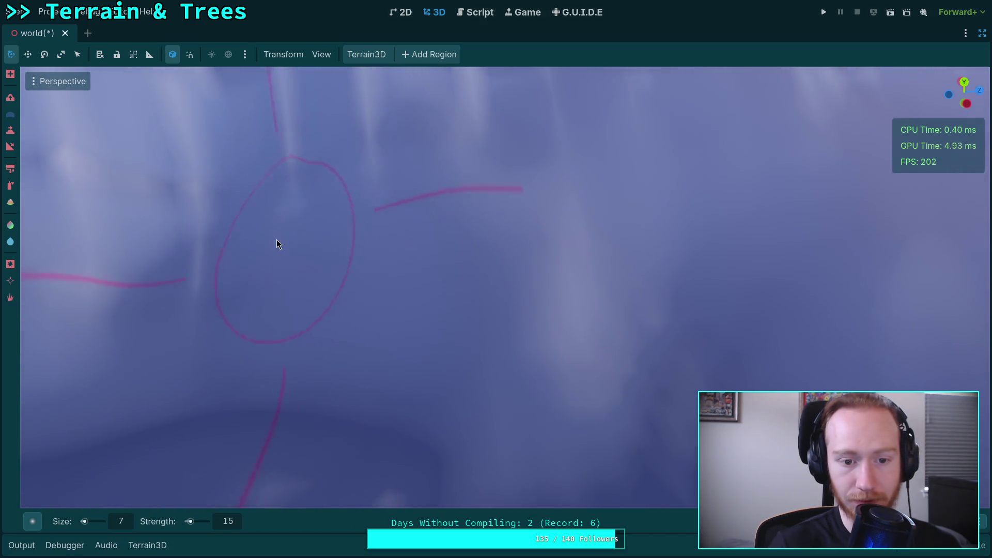
scroll(184, 274, "up", 3)
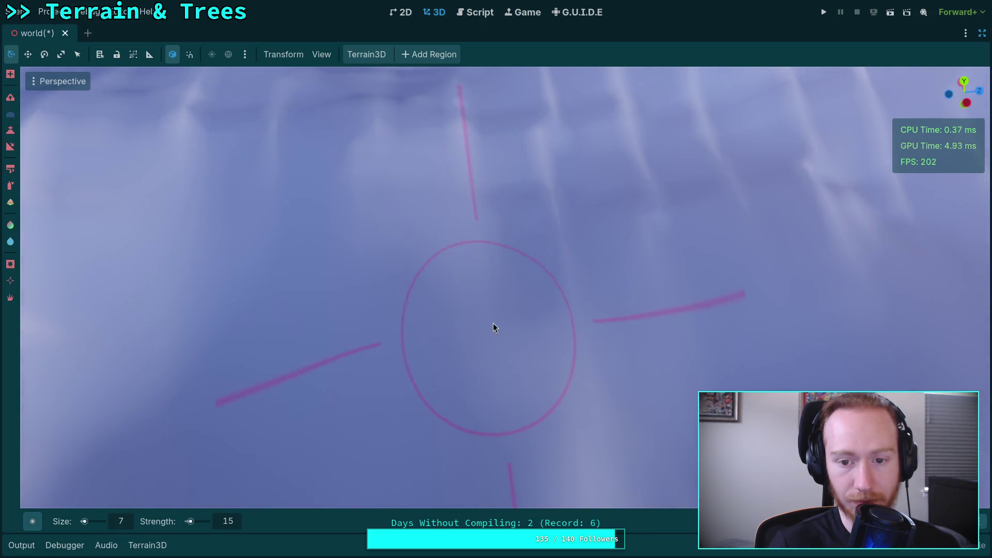
scroll(690, 246, "down", 2)
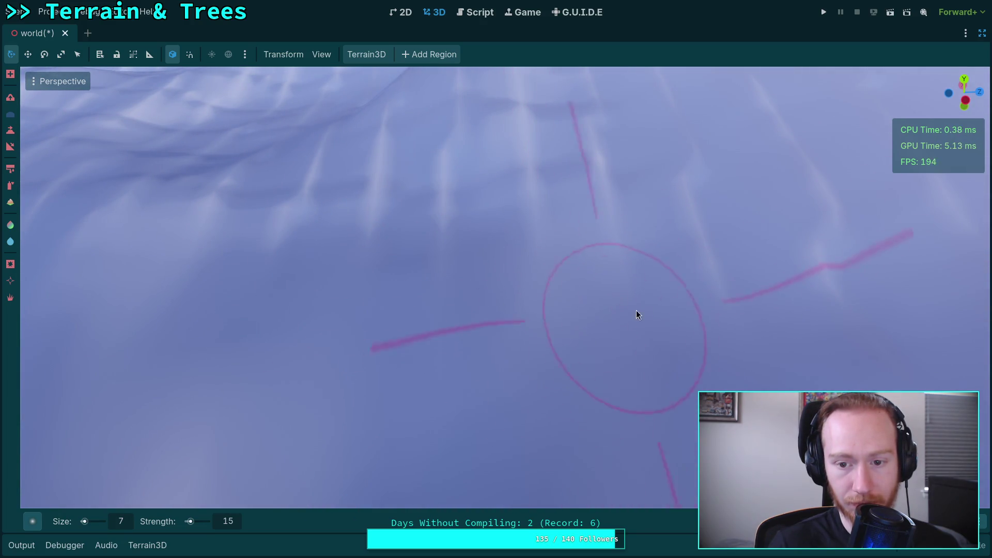
scroll(609, 202, "up", 2)
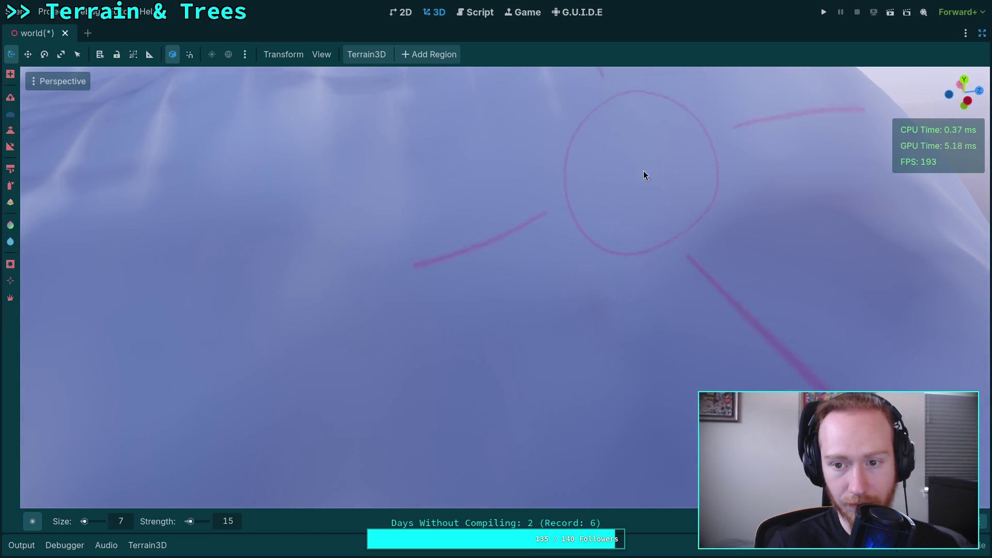
scroll(646, 171, "up", 3)
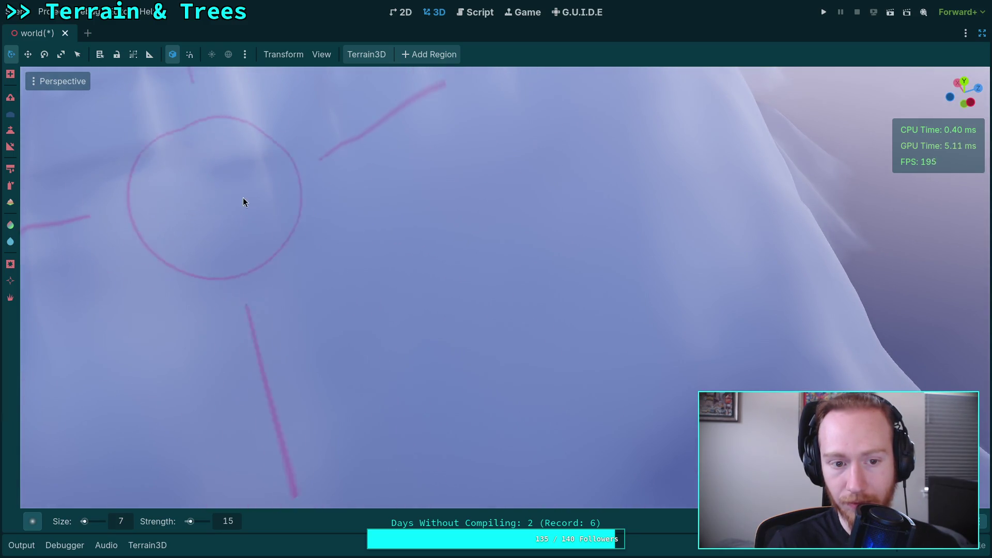
scroll(242, 197, "up", 3)
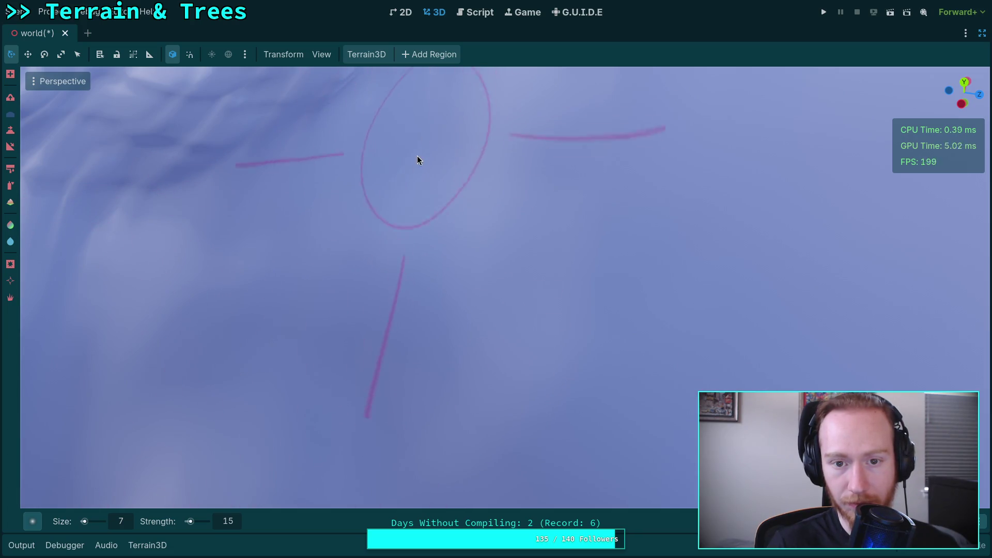
Shape the slope toward the lower left with a stroke, orbiting around it before and after.
mouse_move(418, 159)
left_mouse_down()
mouse_move(383, 228)
mouse_move(336, 270)
left_mouse_up()
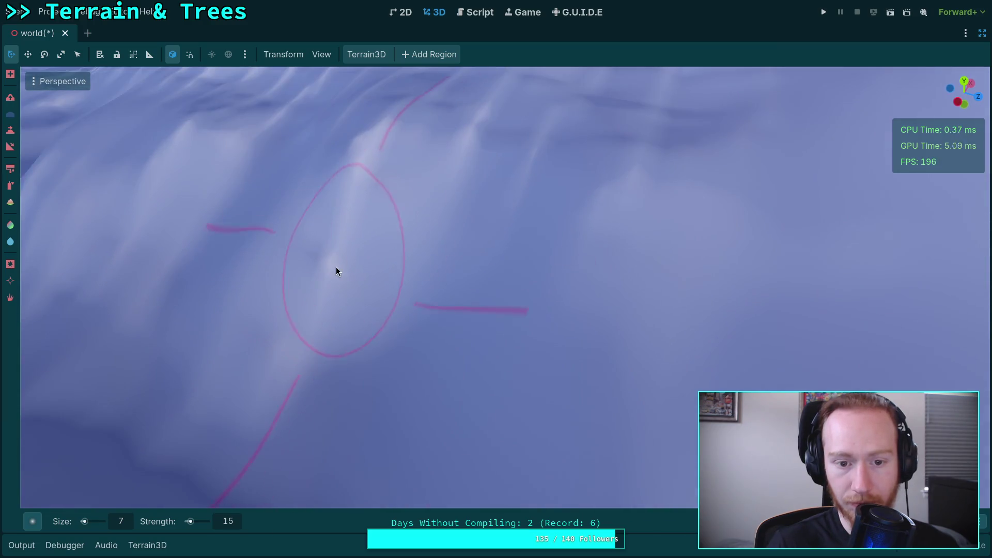
mouse_move(280, 373)
left_mouse_down()
mouse_move(379, 326)
mouse_move(354, 312)
left_mouse_up()
left_click_drag(450, 319, 449, 318)
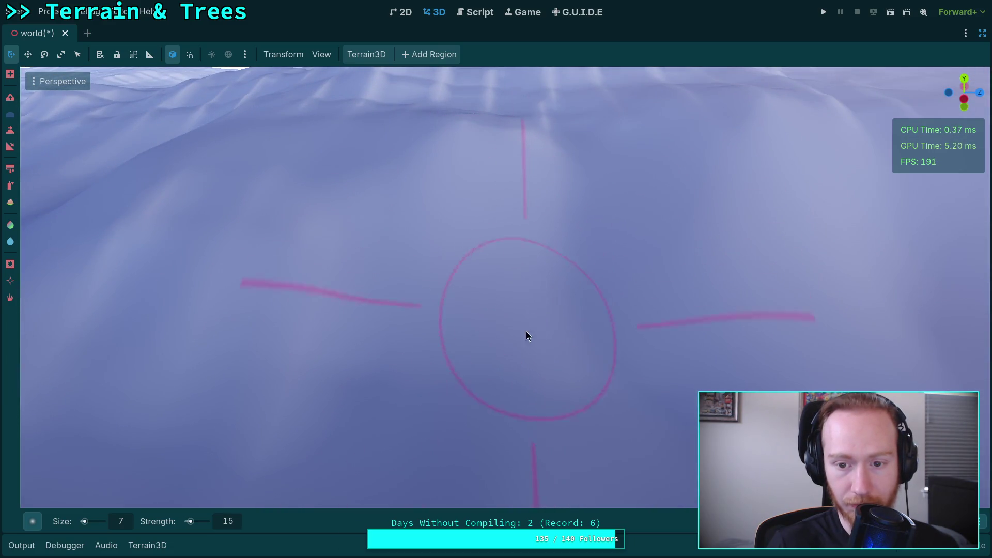
left_click_drag(293, 401, 370, 320)
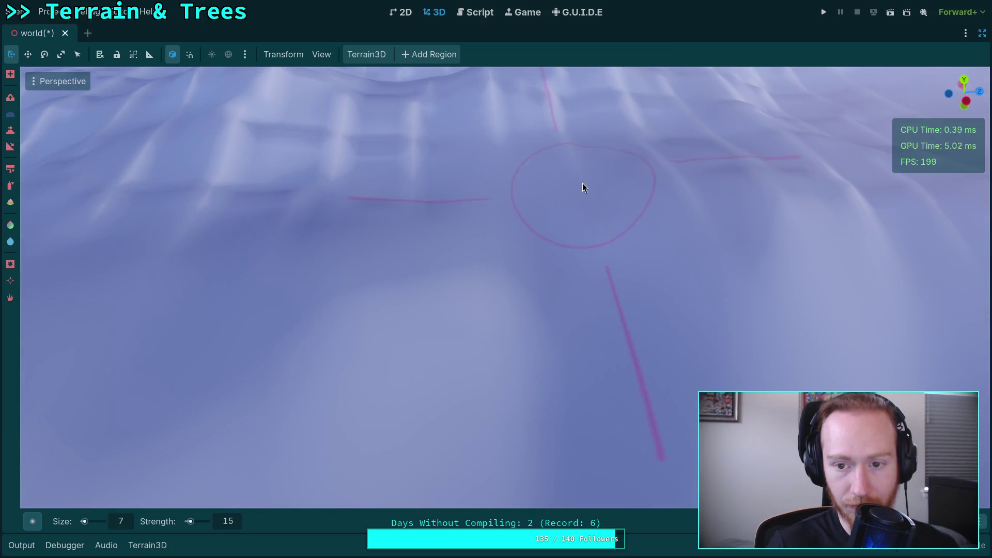
left_click_drag(543, 223, 492, 288)
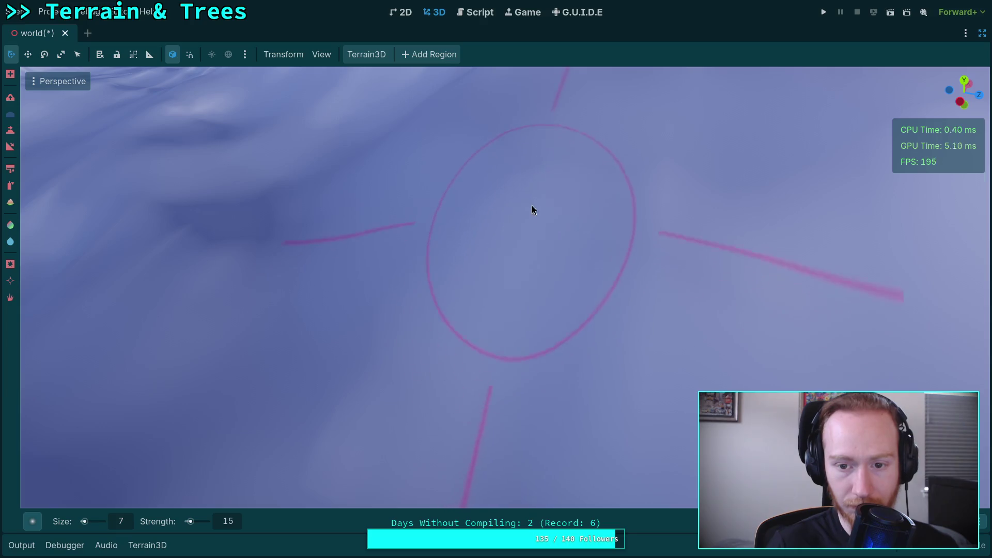
scroll(620, 243, "down", 3)
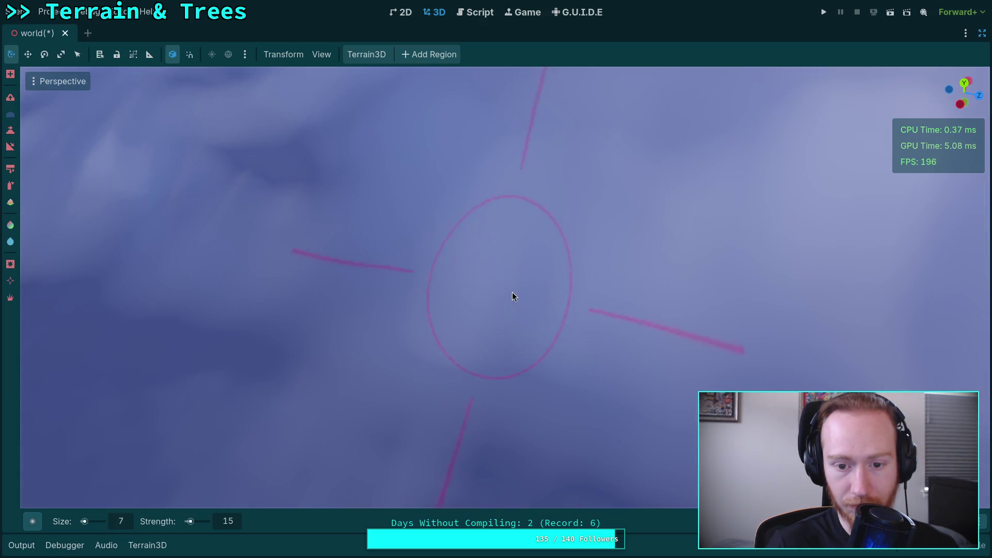
mouse_move(512, 295)
left_mouse_down()
mouse_move(661, 377)
mouse_move(478, 280)
left_mouse_up()
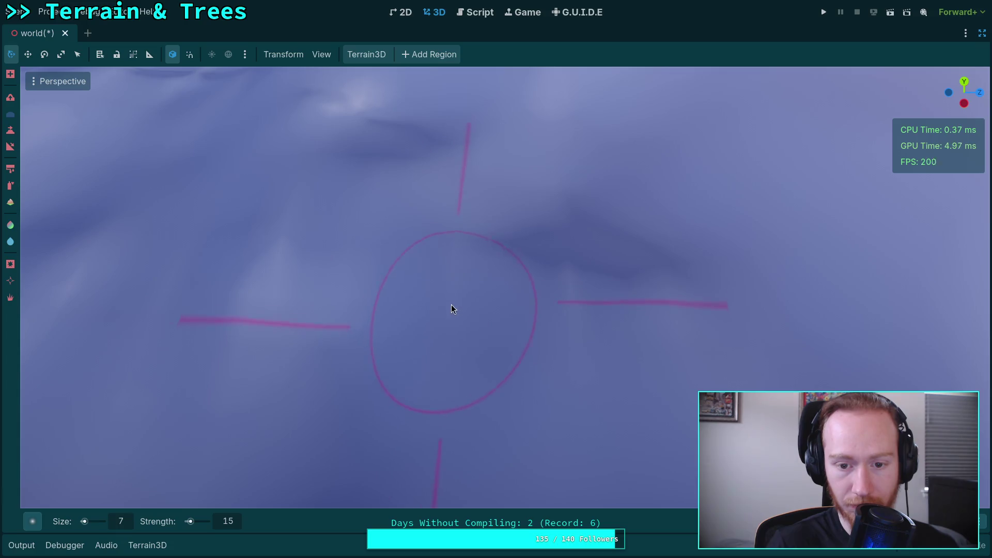
left_click_drag(671, 304, 496, 282)
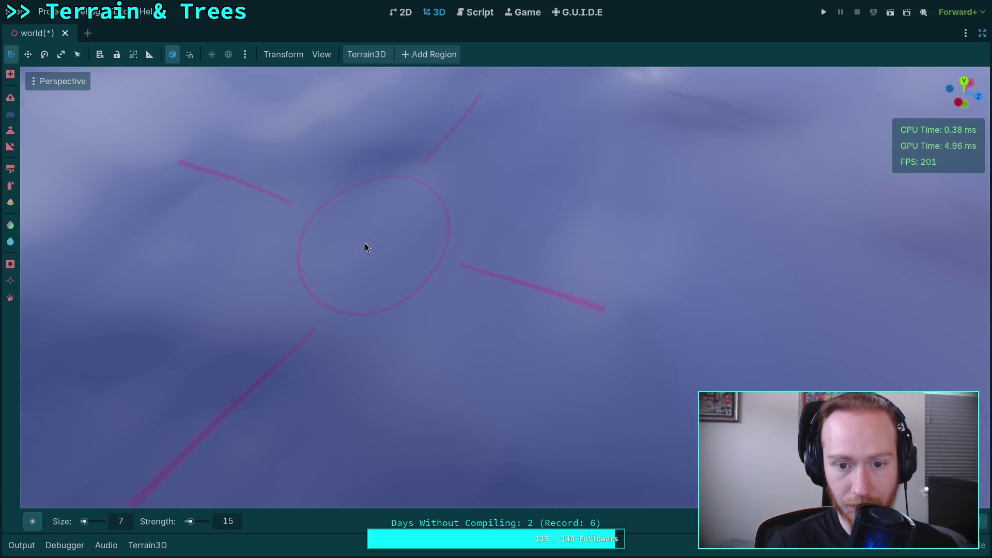
mouse_move(366, 246)
left_mouse_down()
mouse_move(393, 217)
mouse_move(414, 238)
mouse_move(434, 227)
mouse_move(466, 301)
left_mouse_up()
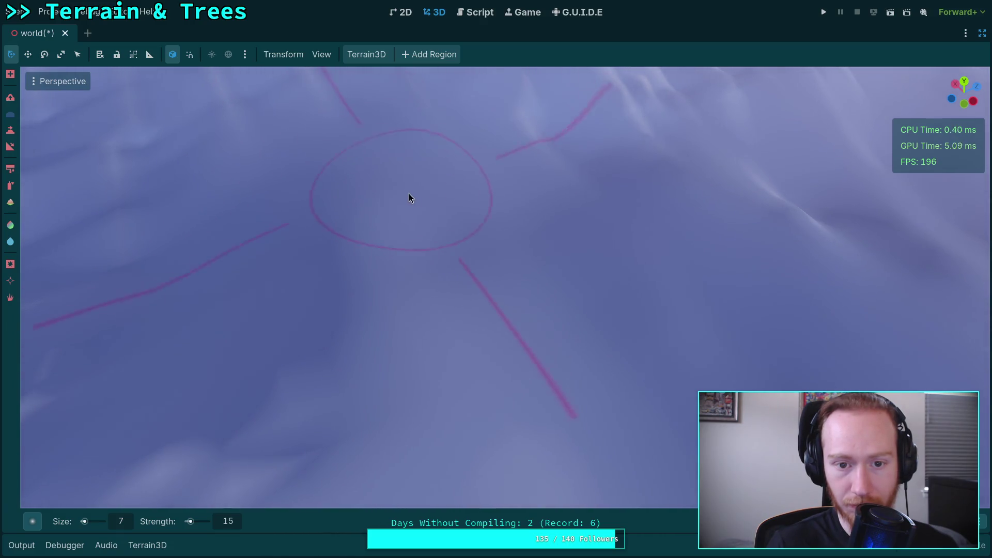
Sculpt strokes along the ridge and across the surface with the size 7, strength 15 brush.
mouse_move(573, 173)
left_mouse_down()
mouse_move(455, 176)
mouse_move(626, 346)
left_mouse_up()
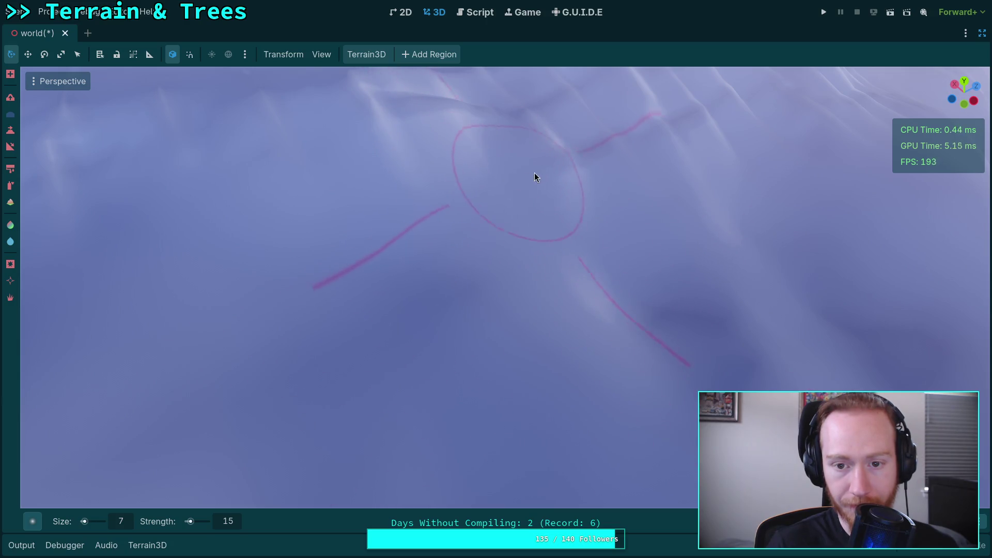
left_click_drag(620, 166, 522, 228)
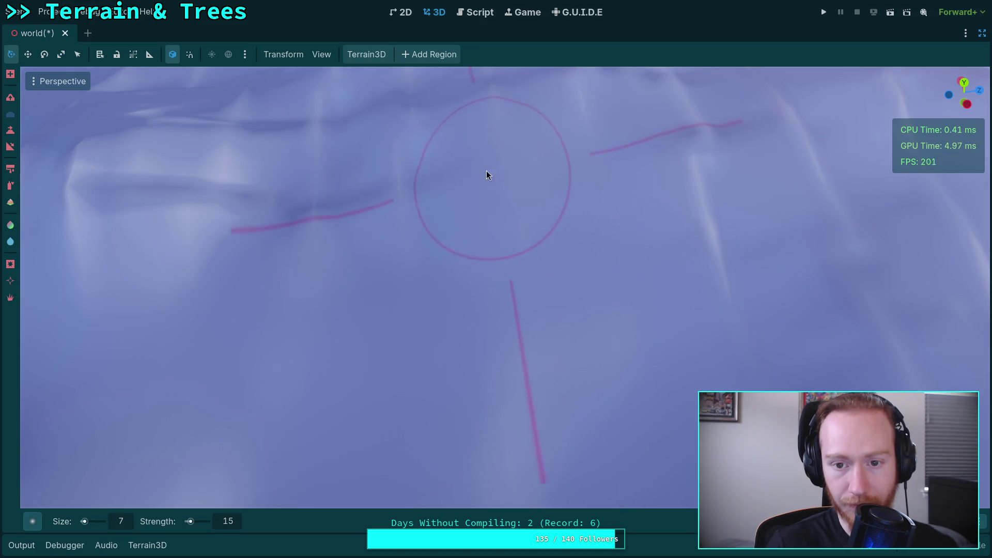
left_click_drag(99, 185, 215, 188)
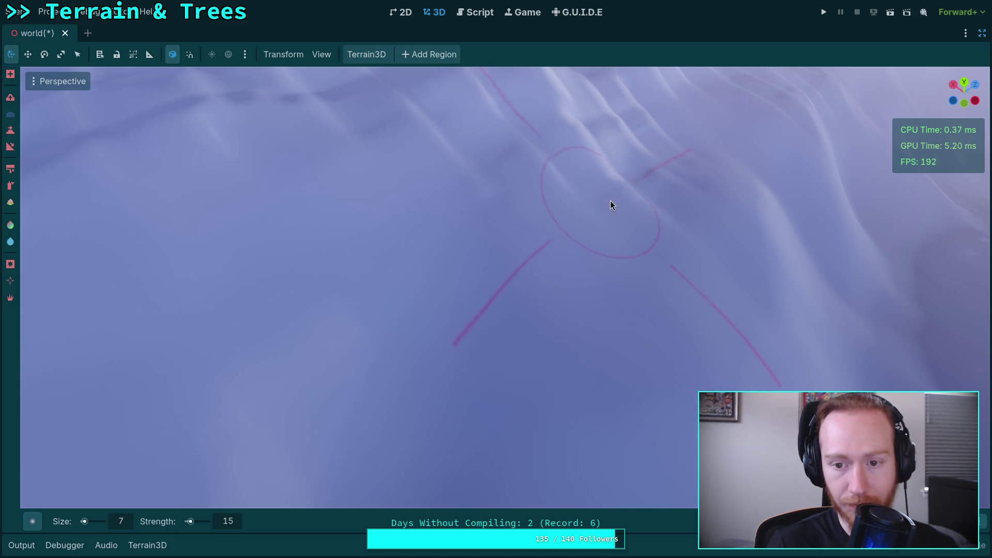
left_click_drag(625, 210, 605, 203)
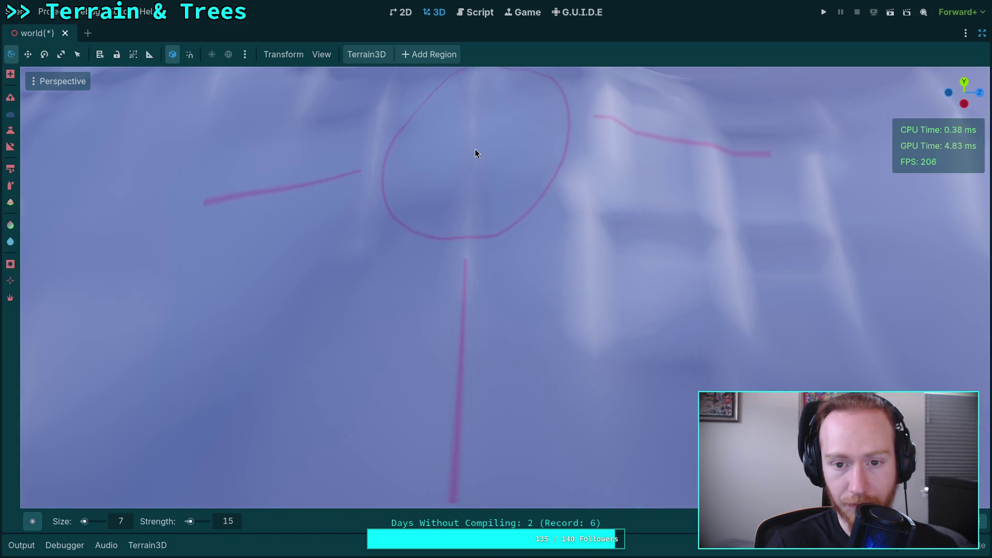
mouse_move(357, 243)
left_mouse_down()
mouse_move(330, 248)
mouse_move(385, 182)
left_mouse_up()
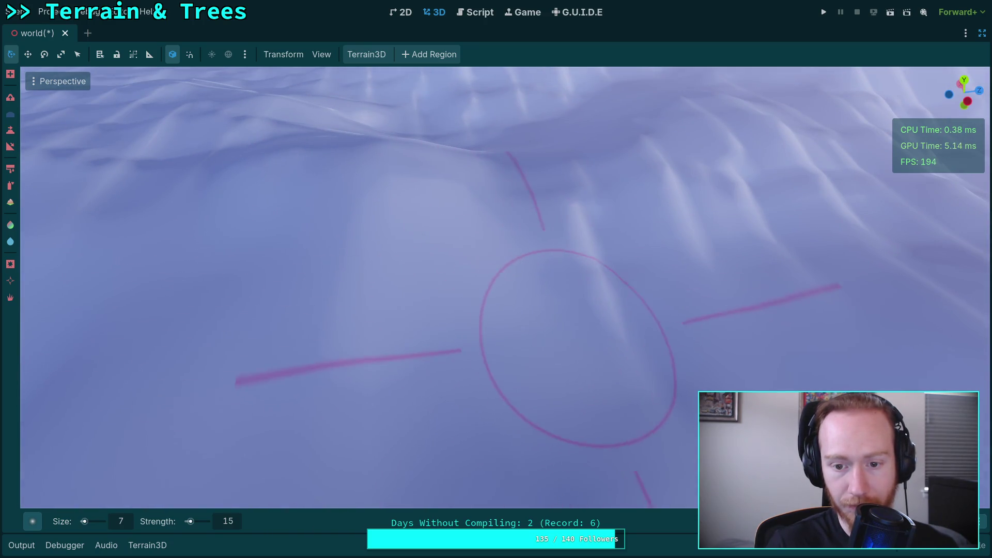
left_click_drag(571, 344, 541, 346)
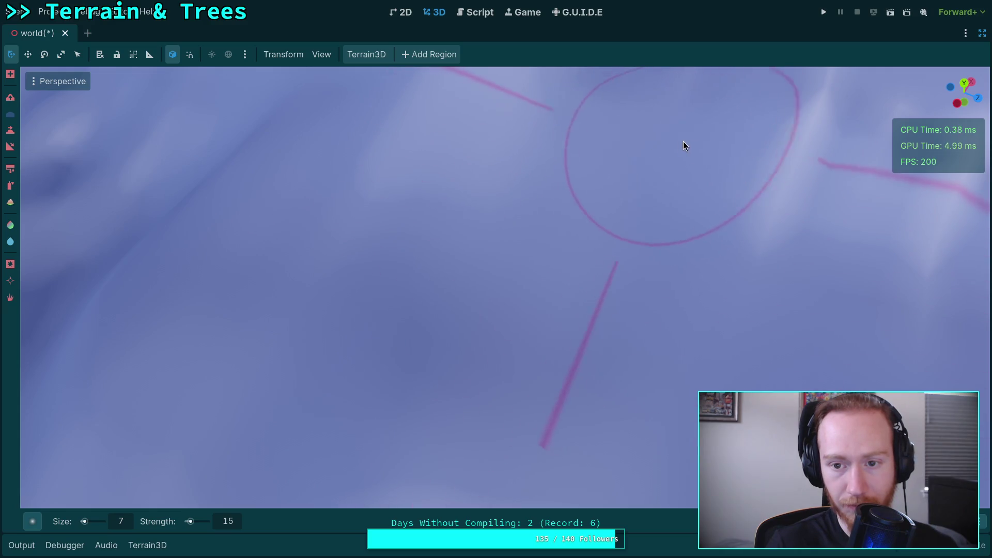
left_click_drag(683, 141, 299, 243)
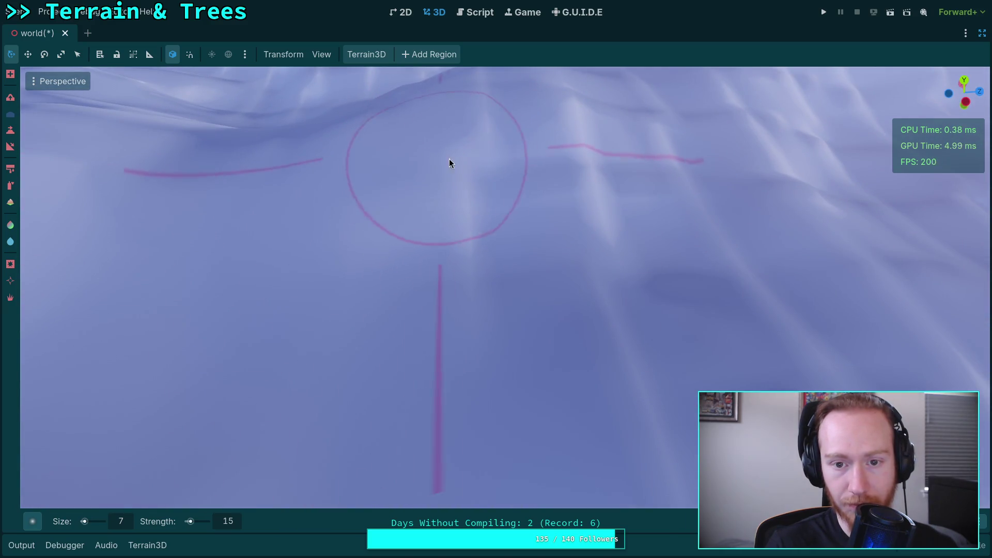
mouse_move(599, 255)
left_mouse_down()
mouse_move(605, 268)
mouse_move(572, 290)
left_mouse_up()
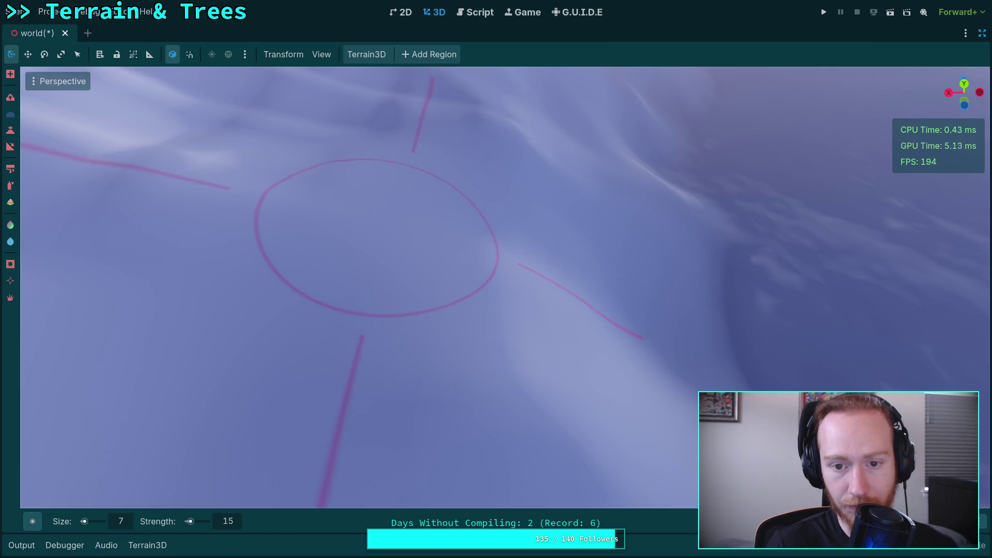
Orbit low around the terrain to check the slopes and the mountain peaks.
left_click_drag(344, 220, 394, 263)
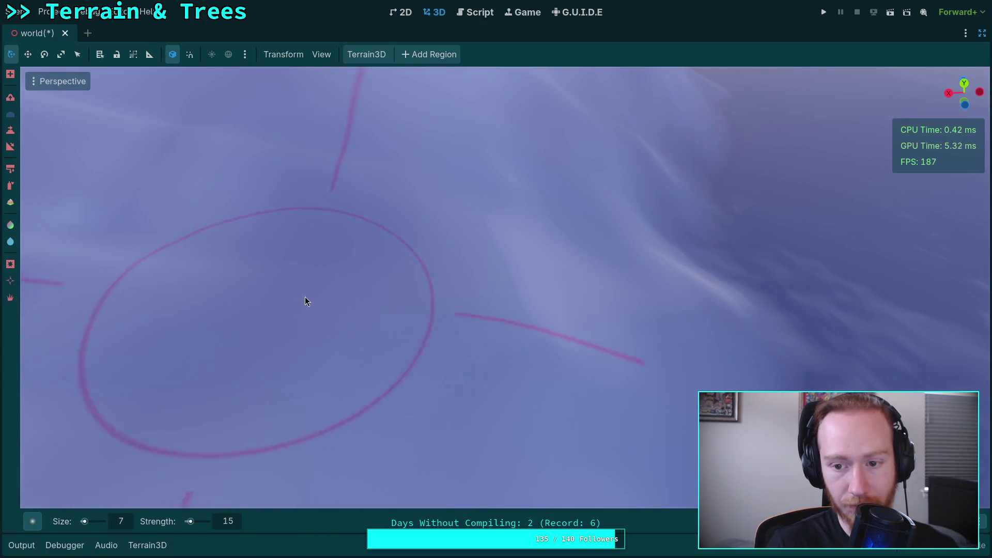
mouse_move(306, 299)
left_mouse_down()
mouse_move(341, 288)
mouse_move(337, 302)
left_mouse_up()
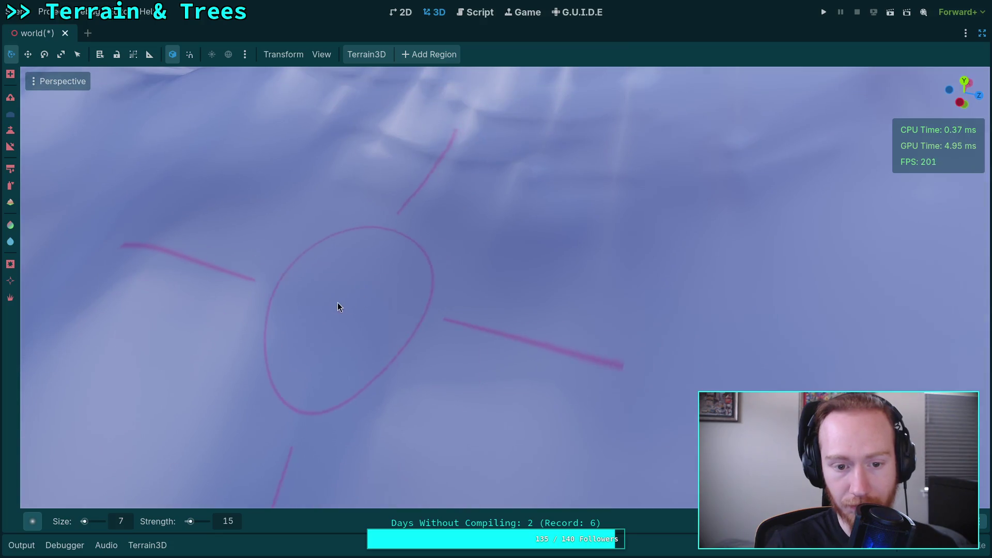
left_click_drag(609, 332, 605, 364)
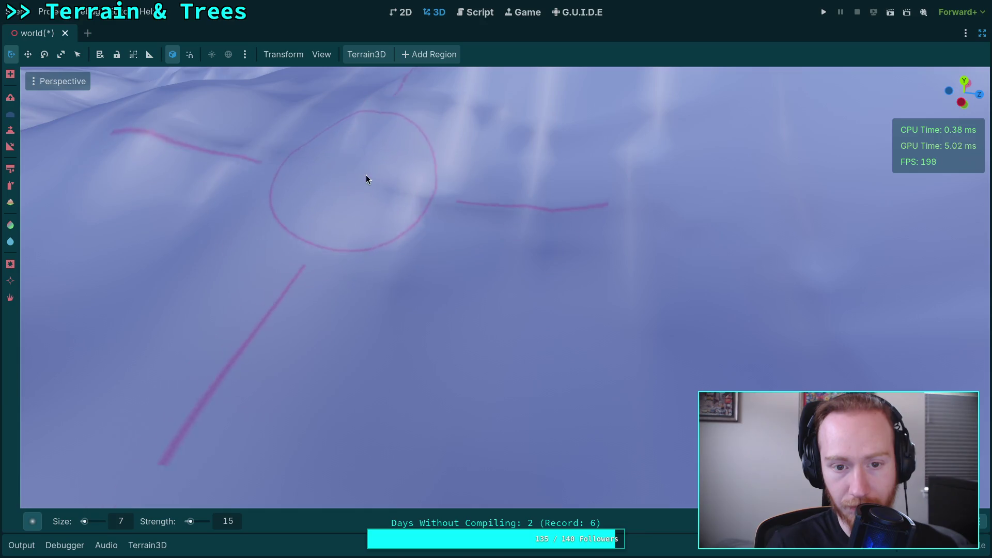
mouse_move(621, 265)
left_mouse_down()
mouse_move(352, 326)
mouse_move(361, 277)
left_mouse_up()
left_click_drag(454, 242, 386, 308)
mouse_move(398, 265)
left_mouse_down()
mouse_move(393, 297)
mouse_move(357, 269)
left_mouse_up()
Raise ridges with four size 7, strength 15 strokes along and across the slope.
scroll(357, 199, "up", 5)
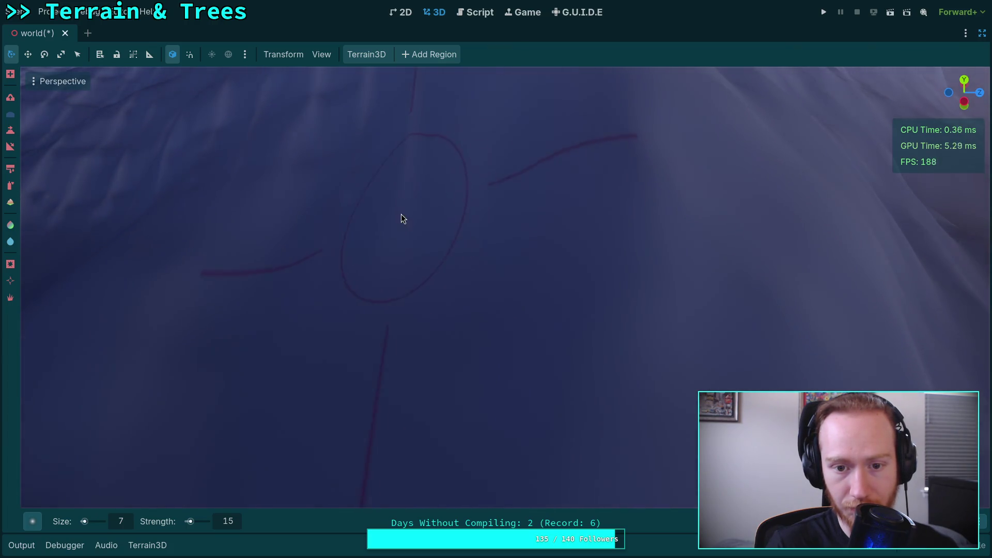
mouse_move(401, 217)
left_mouse_down()
mouse_move(453, 289)
mouse_move(457, 184)
mouse_move(384, 161)
mouse_move(389, 216)
mouse_move(424, 246)
mouse_move(411, 277)
mouse_move(438, 234)
mouse_move(434, 164)
mouse_move(445, 169)
mouse_move(463, 226)
mouse_move(414, 305)
mouse_move(398, 195)
mouse_move(426, 301)
mouse_move(387, 217)
mouse_move(467, 137)
mouse_move(622, 144)
mouse_move(442, 257)
mouse_move(389, 204)
mouse_move(261, 355)
mouse_move(509, 321)
mouse_move(383, 325)
mouse_move(401, 310)
mouse_move(359, 237)
mouse_move(518, 196)
mouse_move(487, 365)
mouse_move(394, 272)
mouse_move(516, 235)
mouse_move(639, 358)
mouse_move(510, 299)
mouse_move(631, 249)
mouse_move(642, 212)
mouse_move(548, 297)
mouse_move(594, 261)
mouse_move(465, 277)
mouse_move(549, 281)
mouse_move(609, 344)
mouse_move(390, 326)
mouse_move(414, 182)
mouse_move(719, 173)
mouse_move(486, 249)
left_mouse_up()
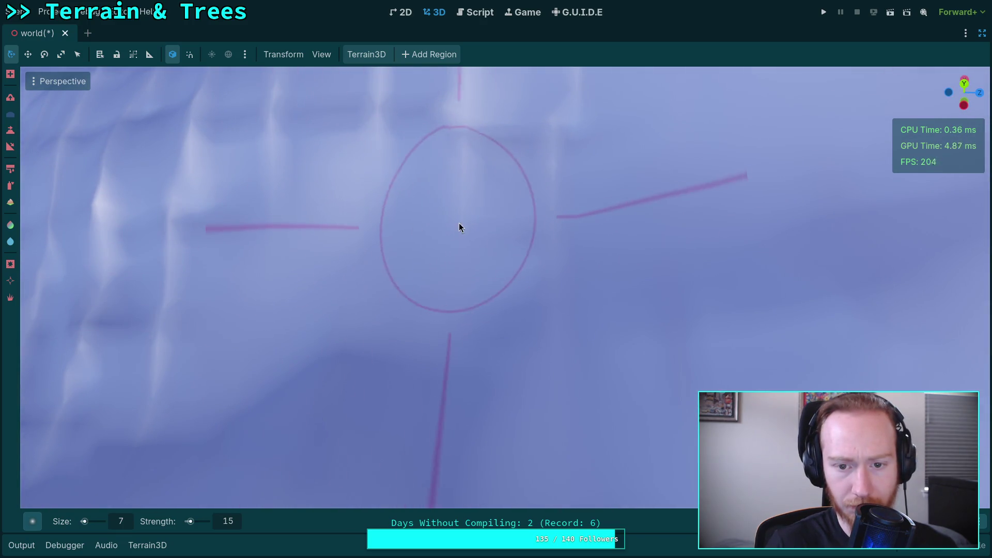
mouse_move(555, 331)
left_mouse_down()
mouse_move(636, 367)
mouse_move(474, 304)
left_mouse_up()
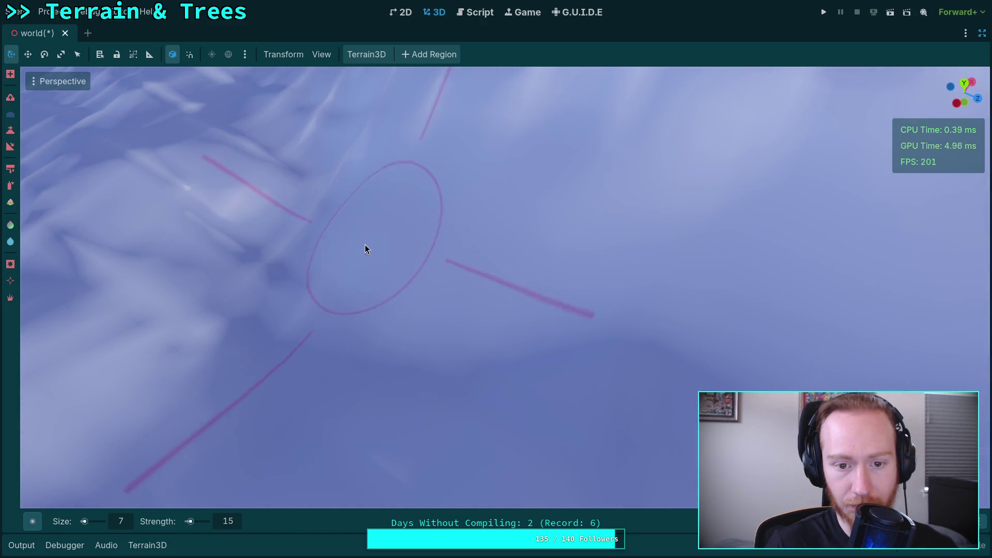
mouse_move(228, 249)
left_mouse_down()
mouse_move(282, 207)
mouse_move(312, 309)
left_mouse_up()
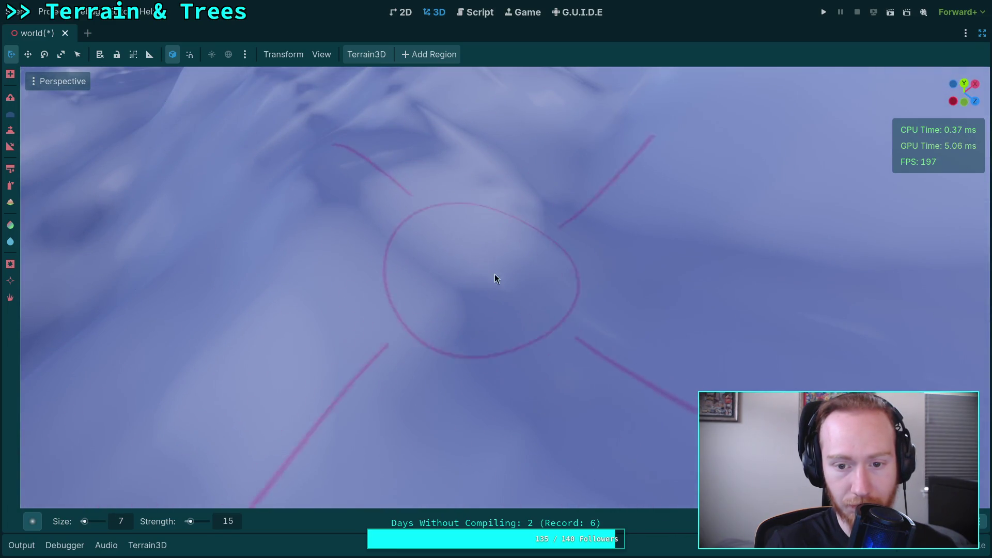
mouse_move(475, 267)
left_mouse_down()
mouse_move(455, 233)
mouse_move(434, 240)
mouse_move(528, 342)
left_mouse_up()
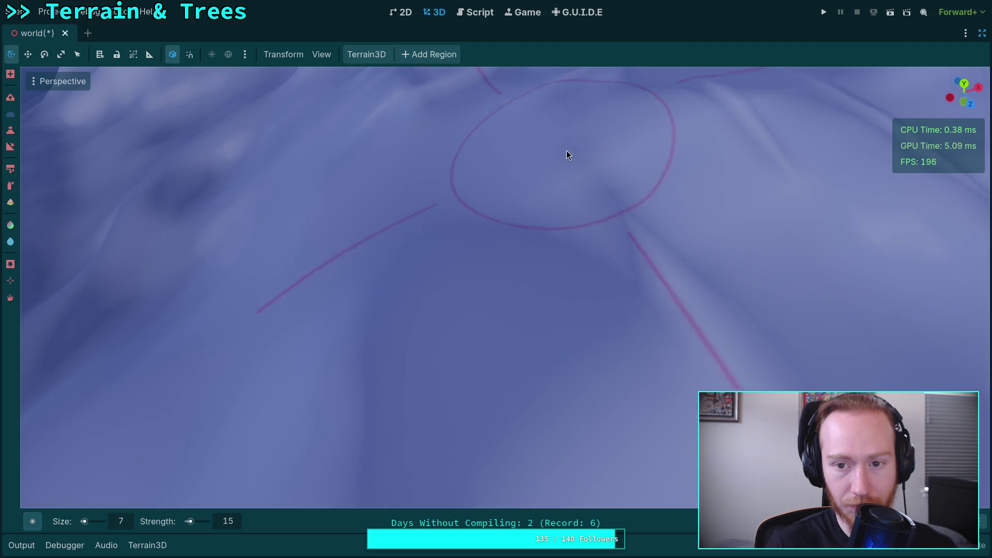
left_click_drag(691, 273, 687, 268)
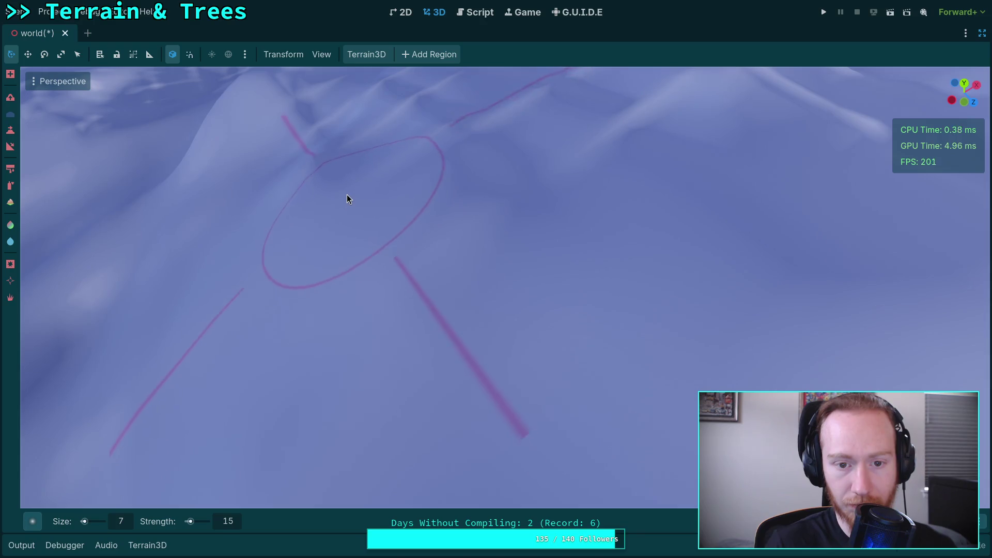
Save the world scene, then raise the terrain with a first brush stroke.
key("ctrl+s")
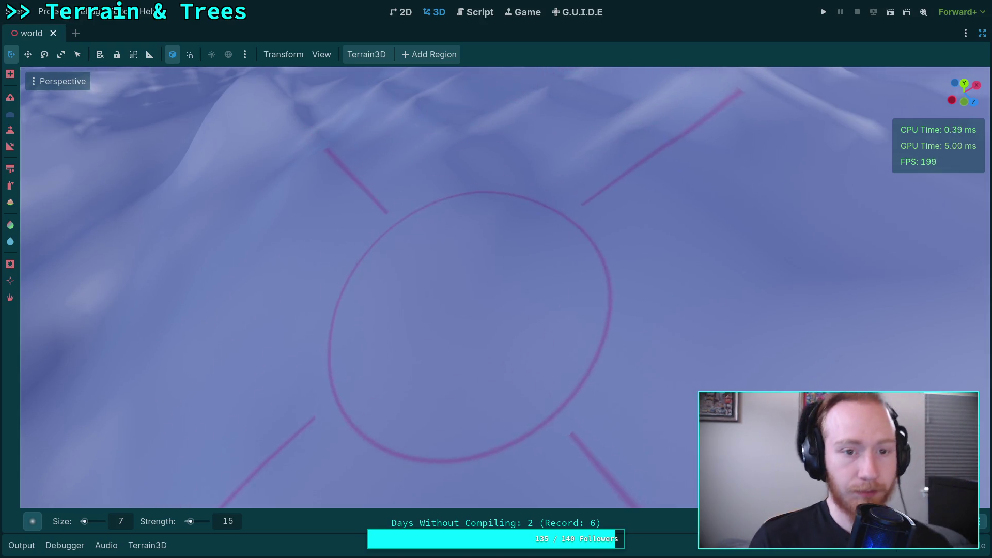
mouse_move(472, 332)
left_mouse_down()
mouse_move(480, 362)
mouse_move(524, 390)
mouse_move(462, 301)
left_mouse_up()
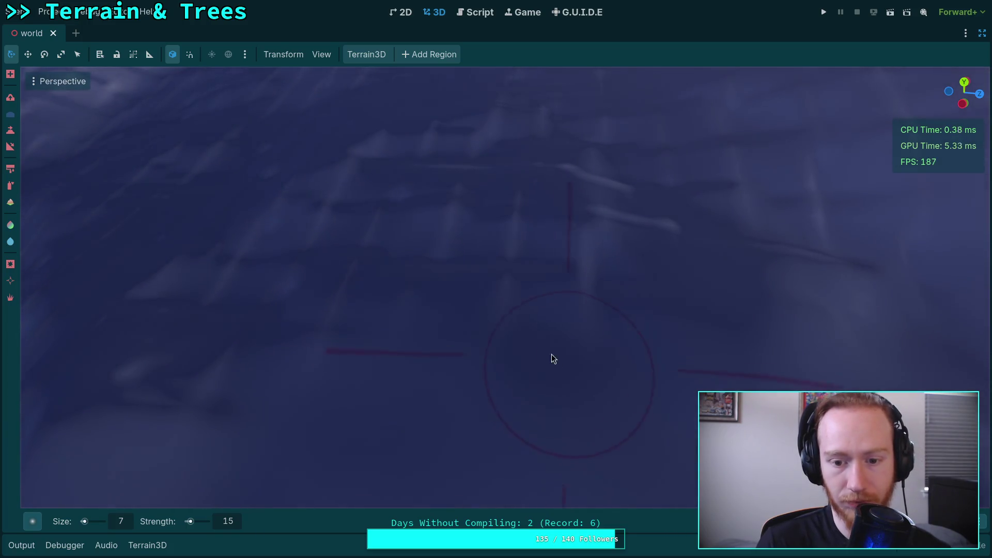
left_click_drag(553, 358, 525, 444)
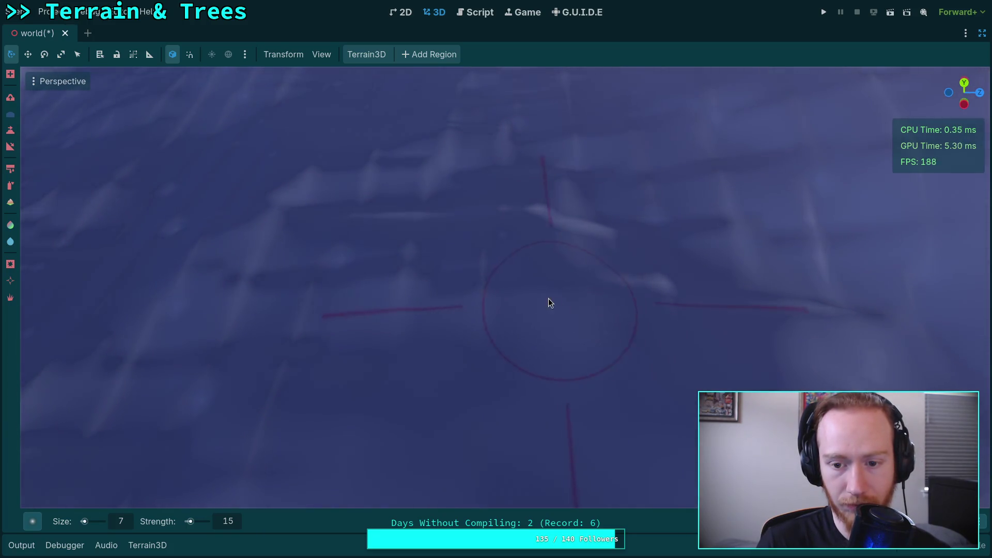
Sculpt a stroke in a new spot, then orbit and tilt to look across the hills.
left_click_drag(270, 417, 432, 477)
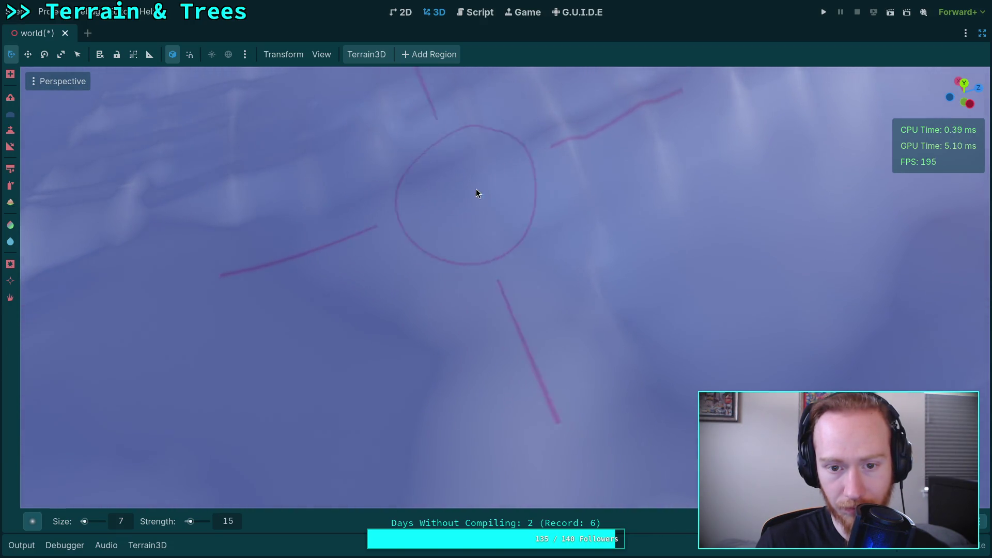
mouse_move(606, 293)
left_mouse_down()
mouse_move(520, 387)
mouse_move(589, 315)
left_mouse_up()
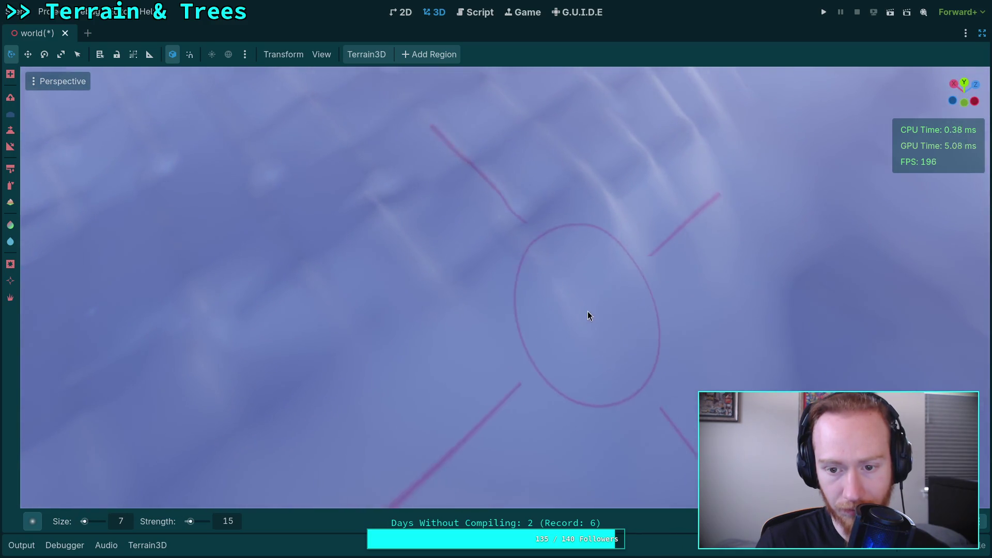
mouse_move(223, 343)
left_mouse_down()
mouse_move(268, 310)
mouse_move(280, 340)
left_mouse_up()
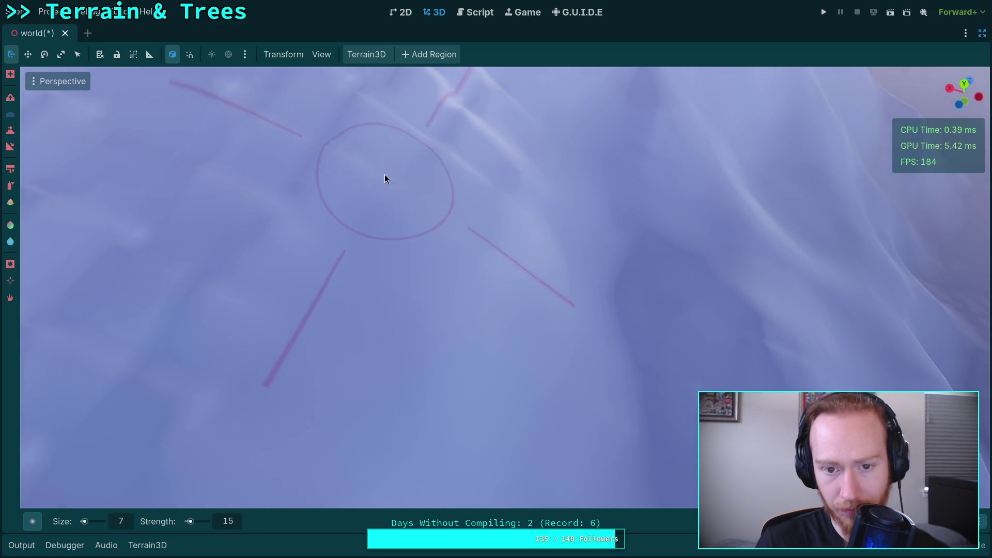
mouse_move(384, 179)
left_mouse_down()
mouse_move(398, 184)
mouse_move(319, 220)
left_mouse_up()
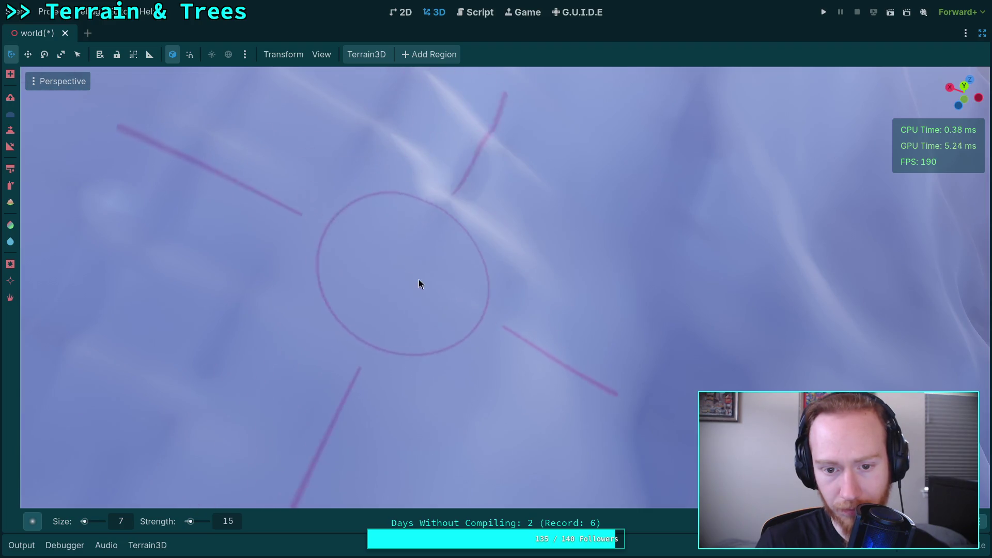
mouse_move(355, 127)
left_mouse_down()
mouse_move(343, 221)
mouse_move(231, 234)
left_mouse_up()
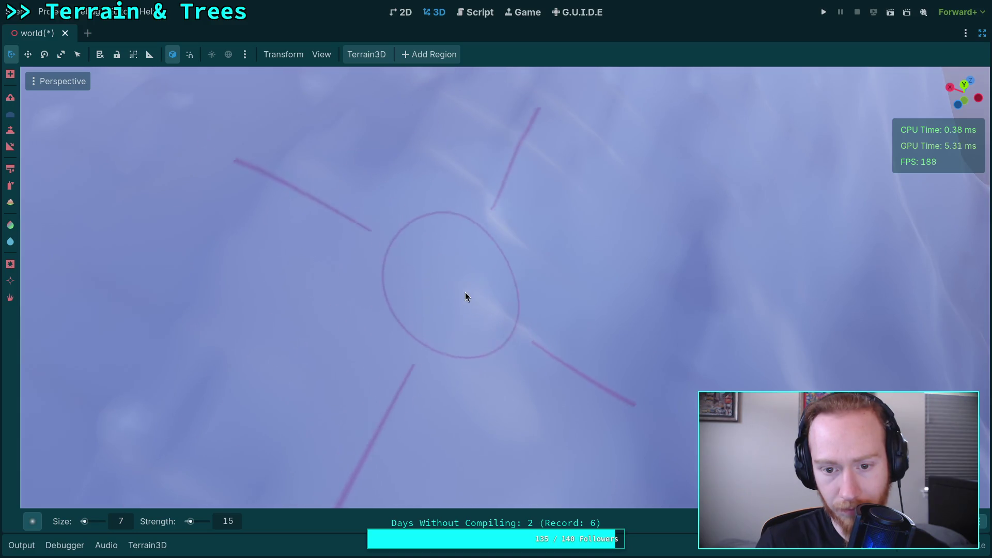
left_click_drag(441, 361, 364, 334)
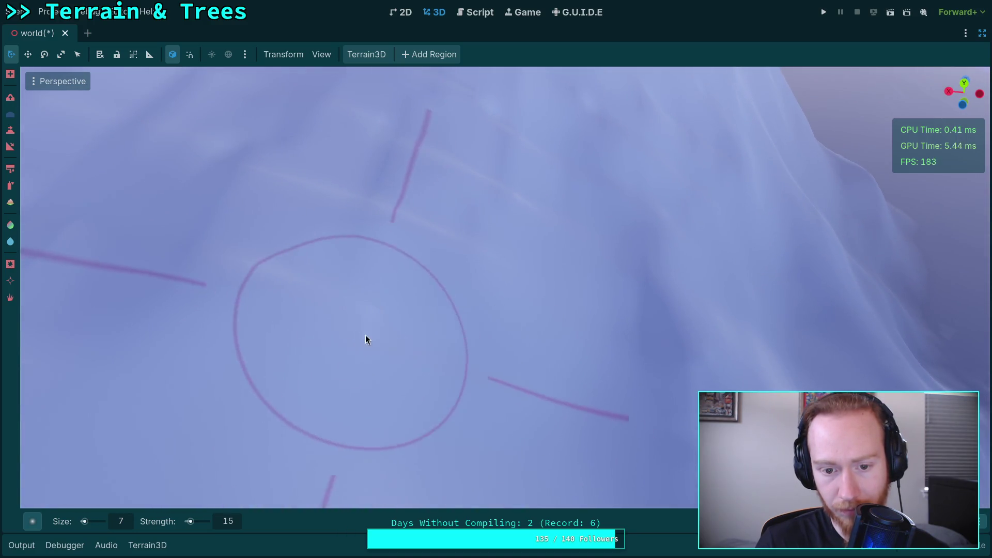
mouse_move(474, 250)
left_mouse_down()
mouse_move(521, 465)
mouse_move(420, 304)
left_mouse_up()
mouse_move(611, 270)
left_mouse_down()
mouse_move(608, 155)
mouse_move(610, 259)
left_mouse_up()
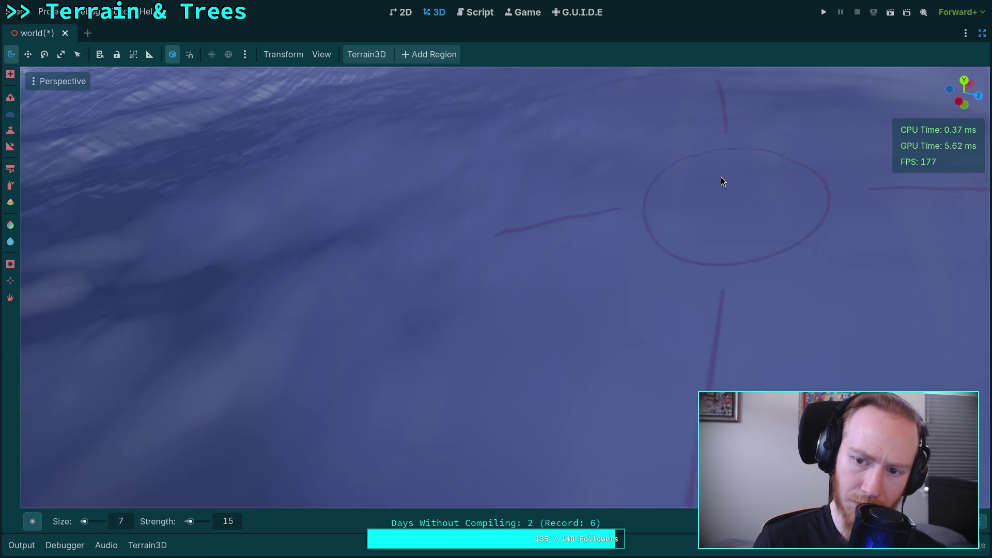
Move over to another slope and sculpt new snowy ridges into it.
left_click_drag(684, 210, 595, 199)
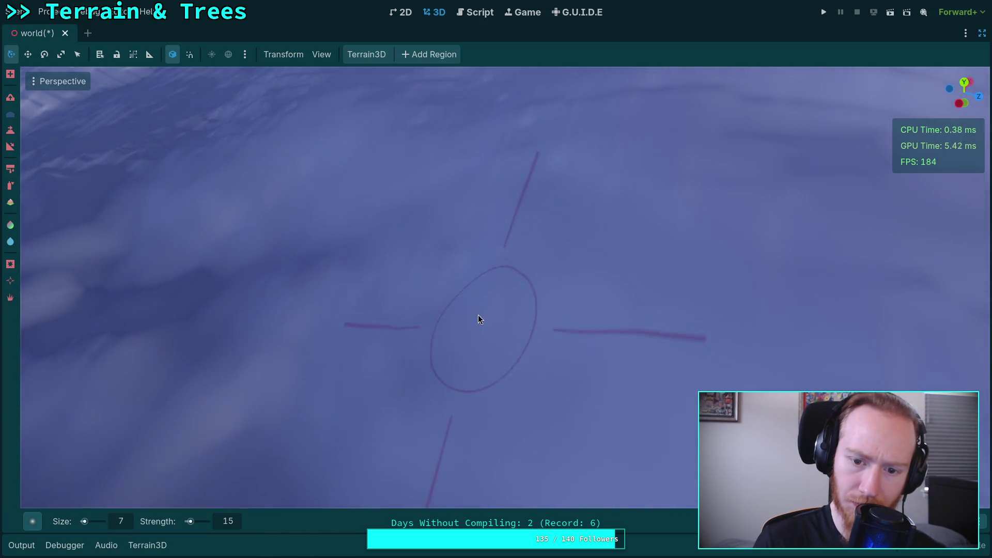
mouse_move(385, 299)
left_mouse_down()
mouse_move(377, 439)
mouse_move(449, 294)
left_mouse_up()
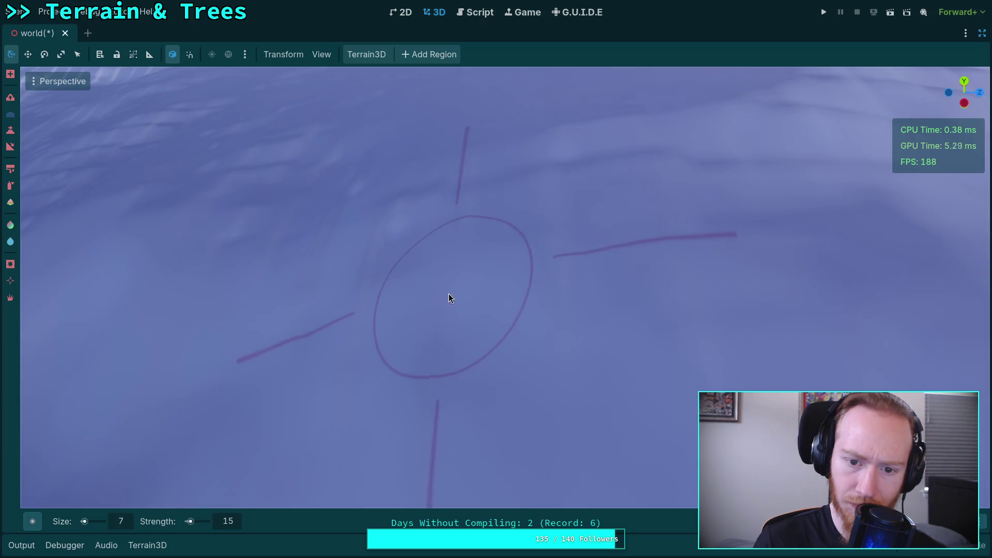
left_click_drag(733, 273, 593, 262)
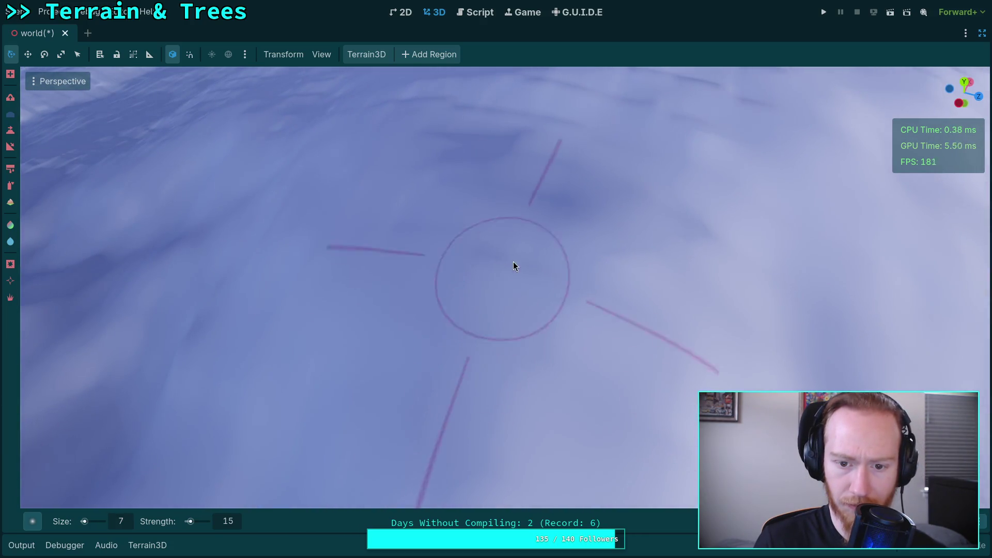
mouse_move(482, 307)
left_mouse_down()
mouse_move(357, 465)
mouse_move(363, 309)
left_mouse_up()
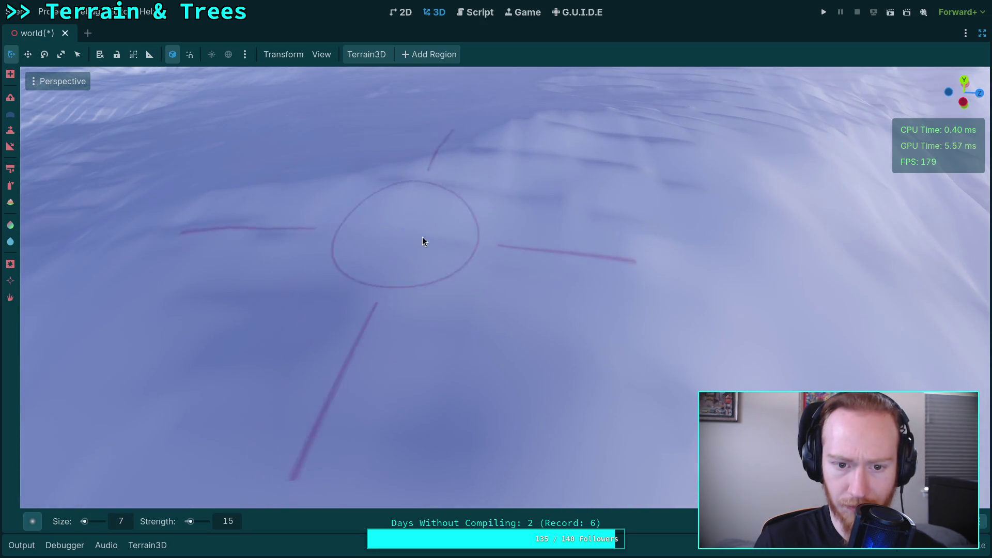
left_click_drag(249, 230, 270, 250)
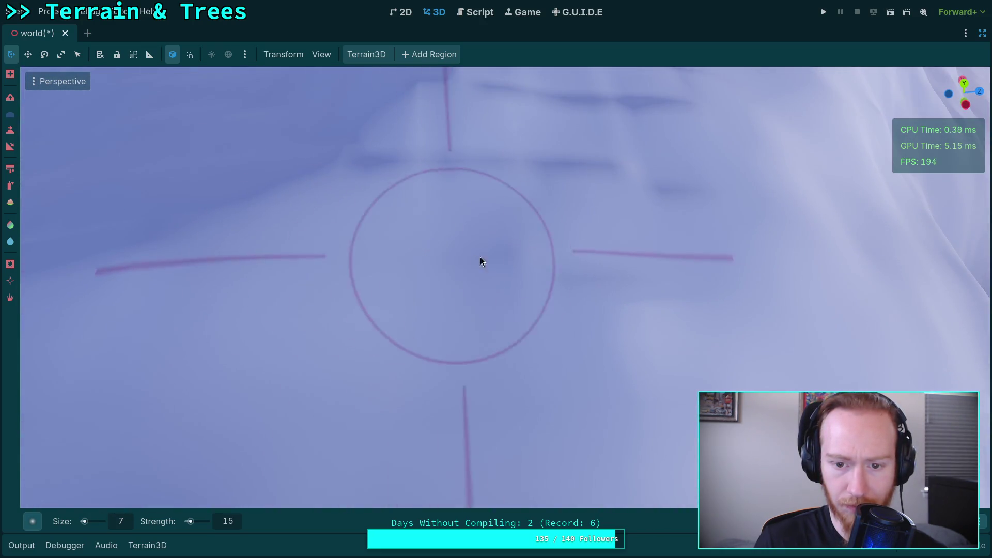
mouse_move(603, 324)
left_mouse_down()
mouse_move(660, 331)
mouse_move(404, 308)
mouse_move(507, 241)
mouse_move(622, 243)
left_mouse_up()
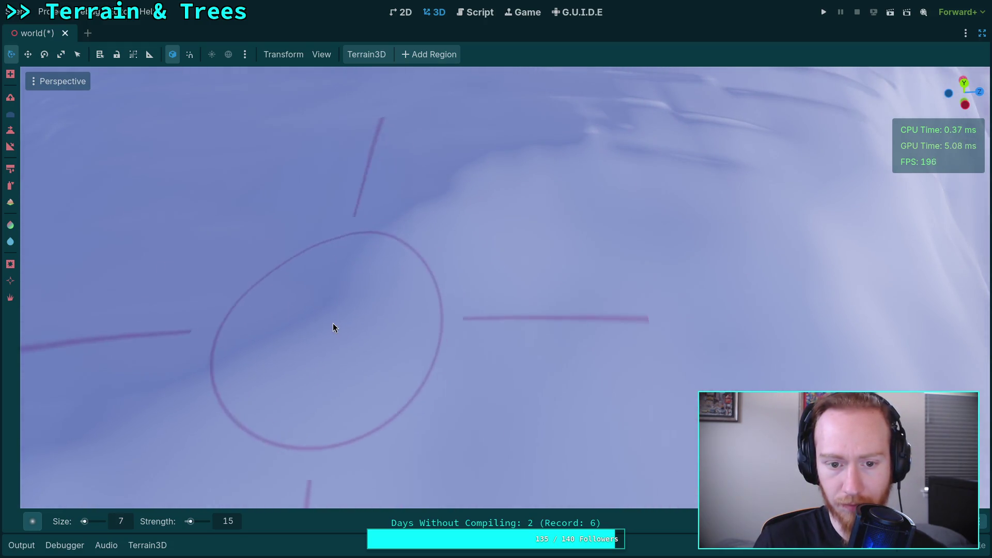
mouse_move(548, 182)
left_mouse_down()
mouse_move(343, 228)
mouse_move(481, 314)
left_mouse_up()
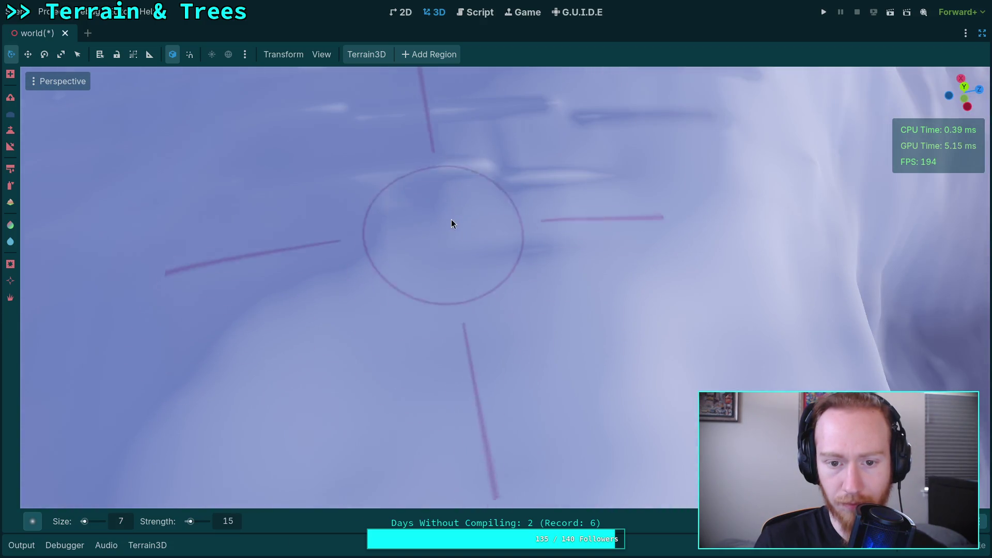
left_click_drag(665, 111, 553, 194)
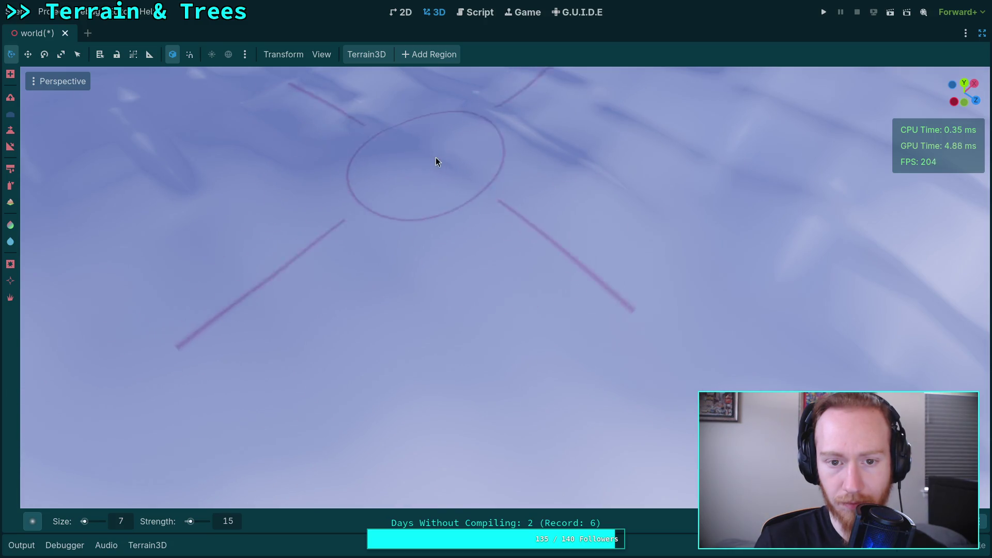
Add more ridge strokes across the terrain, swinging the view toward the mountain edge.
mouse_move(674, 228)
left_mouse_down()
mouse_move(408, 235)
mouse_move(473, 271)
left_mouse_up()
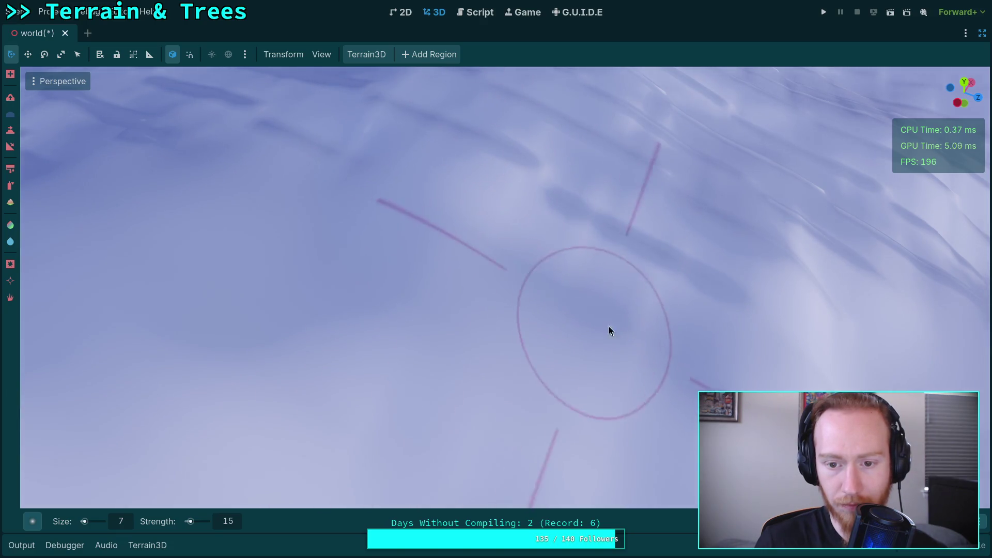
mouse_move(602, 302)
left_mouse_down()
mouse_move(357, 310)
mouse_move(364, 280)
left_mouse_up()
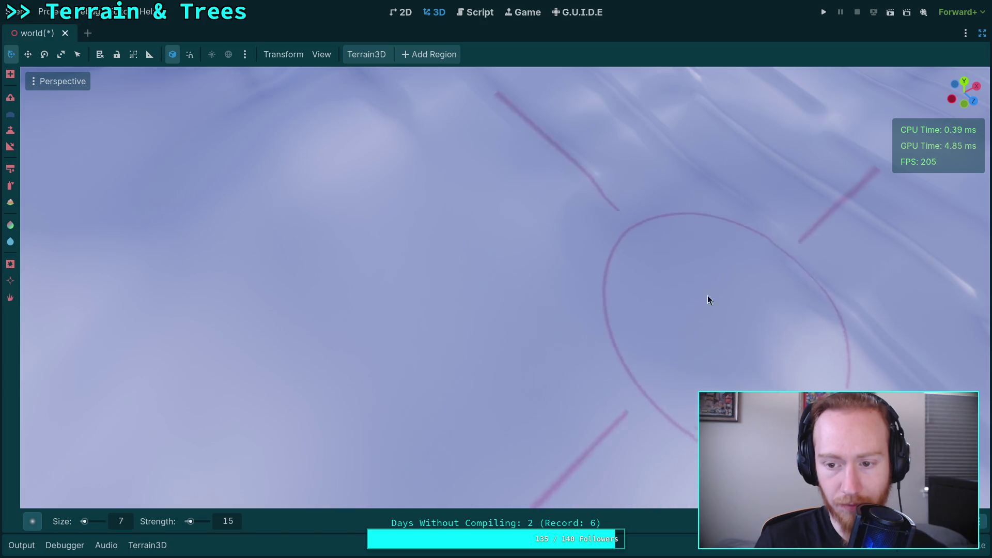
left_click_drag(614, 189, 646, 206)
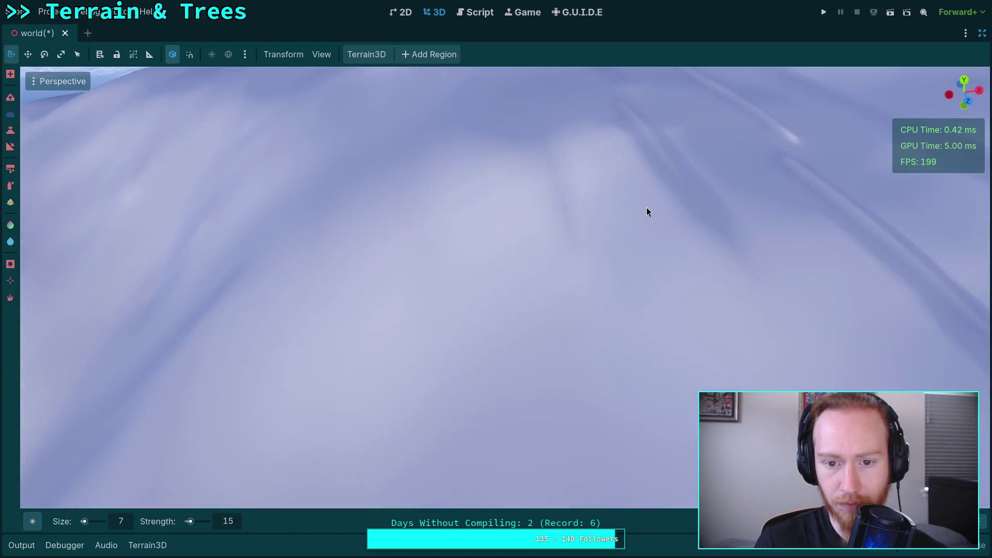
mouse_move(314, 280)
left_mouse_down()
mouse_move(223, 287)
mouse_move(476, 306)
left_mouse_up()
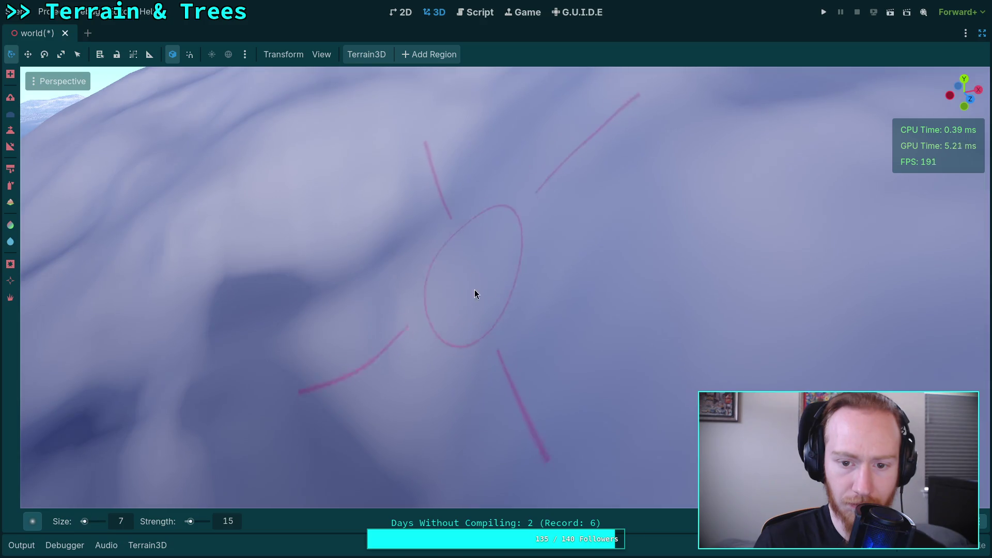
left_click_drag(507, 245, 454, 327)
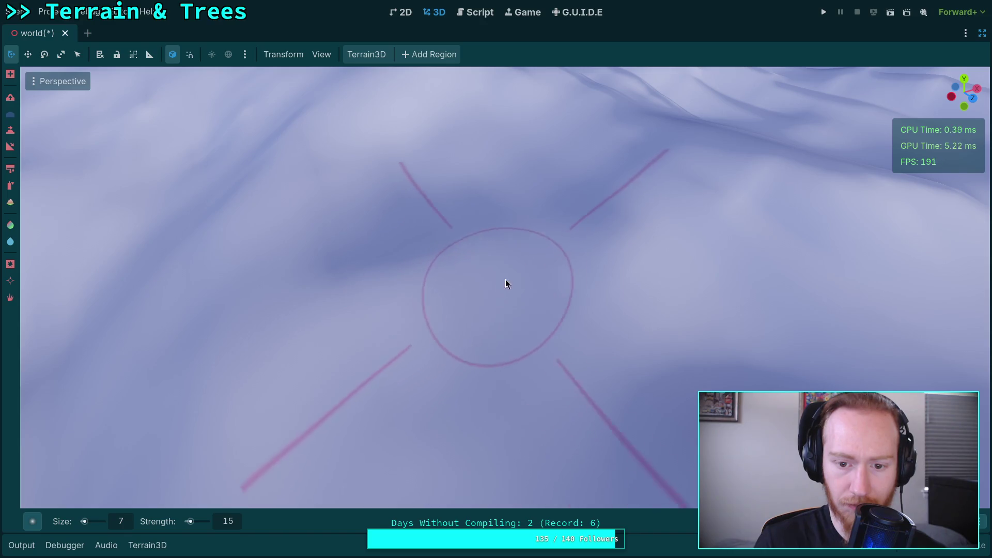
mouse_move(507, 283)
left_mouse_down()
mouse_move(487, 310)
mouse_move(351, 250)
left_mouse_up()
left_click_drag(437, 224, 279, 217)
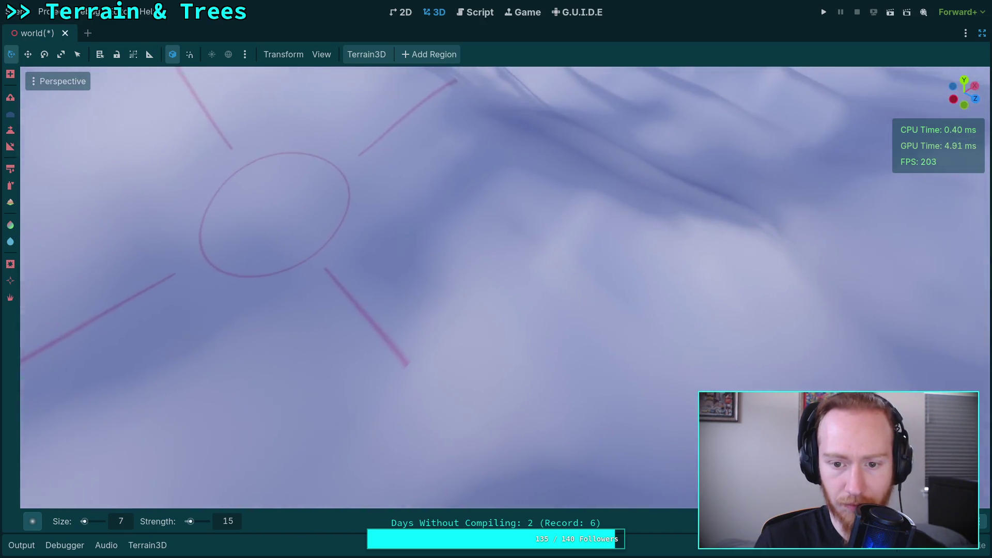
mouse_move(721, 229)
left_mouse_down()
mouse_move(568, 217)
mouse_move(514, 310)
left_mouse_up()
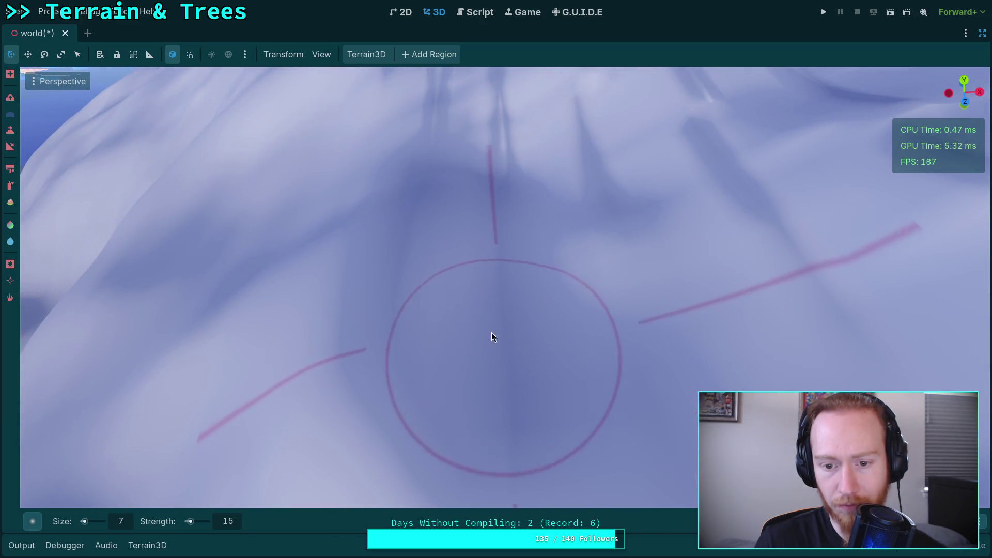
left_click_drag(674, 308, 450, 246)
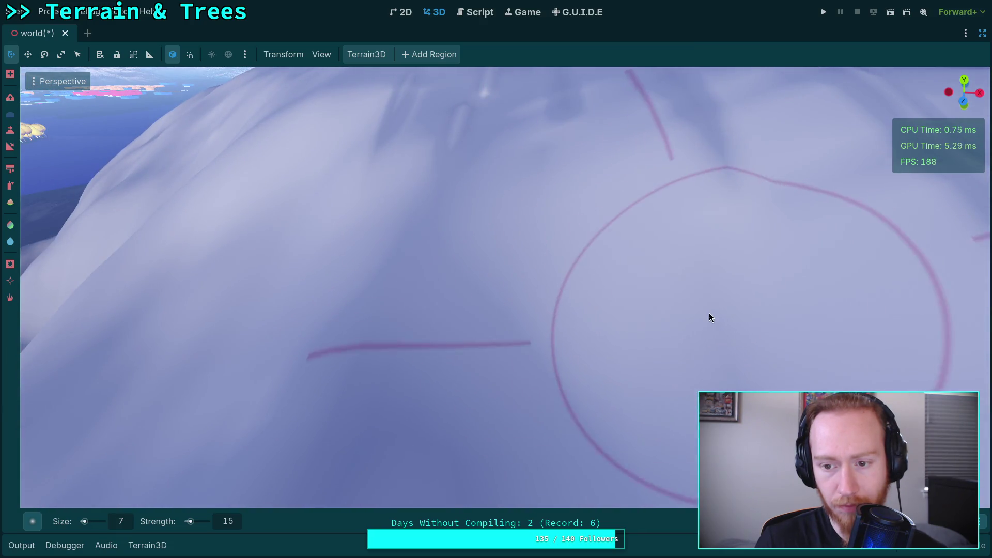
left_click_drag(699, 166, 513, 211)
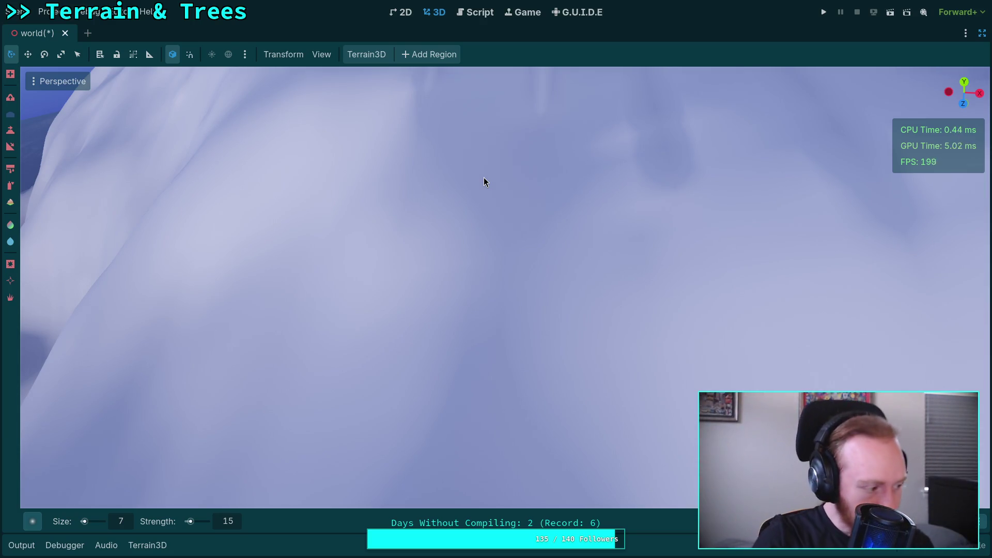
Paint a series of sculpt strokes across nearby slopes, ending with a ridge stroke.
scroll(447, 153, "down", 3)
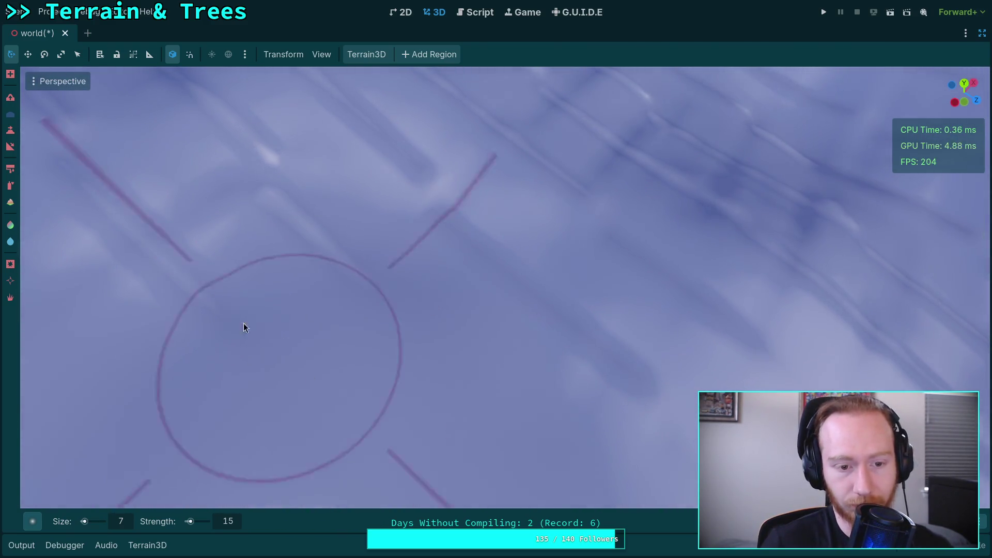
scroll(534, 310, "down", 2)
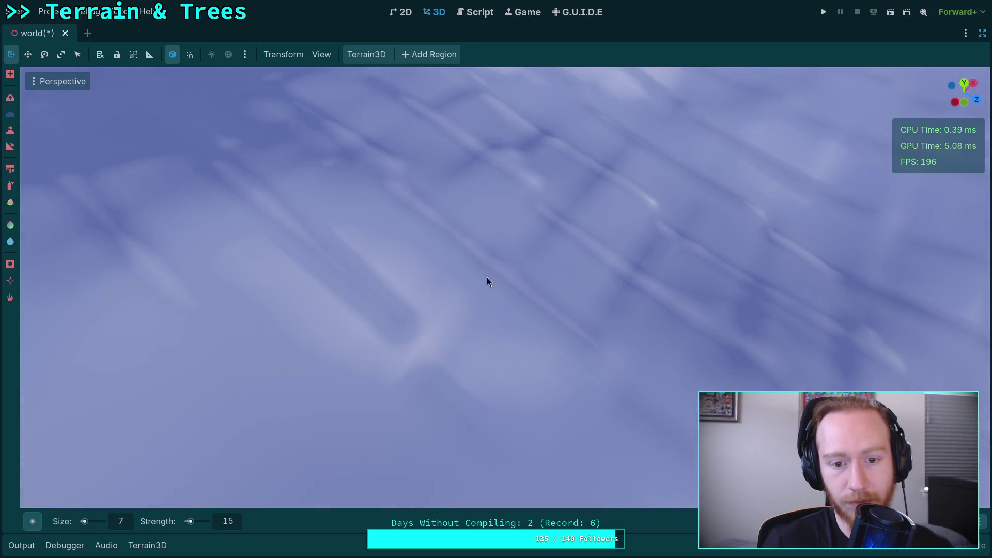
mouse_move(476, 376)
left_mouse_down()
mouse_move(221, 365)
mouse_move(525, 398)
left_mouse_up()
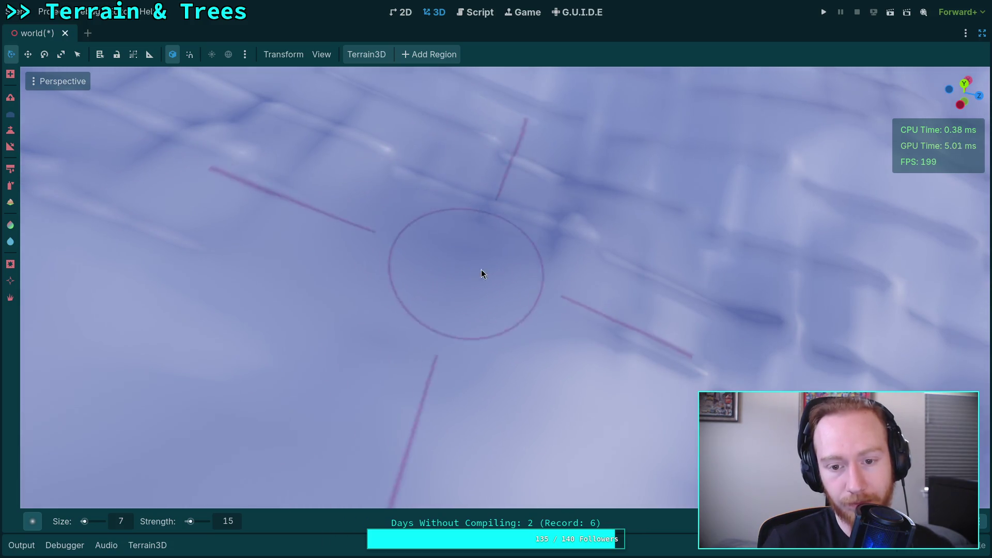
left_click_drag(482, 275, 398, 270)
scroll(398, 270, "down", 2)
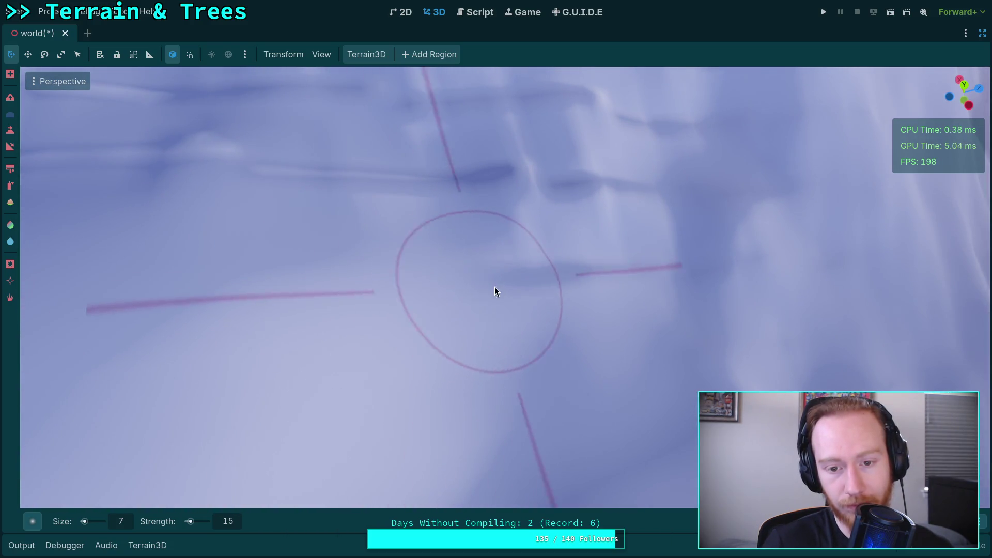
left_click_drag(591, 296, 415, 298)
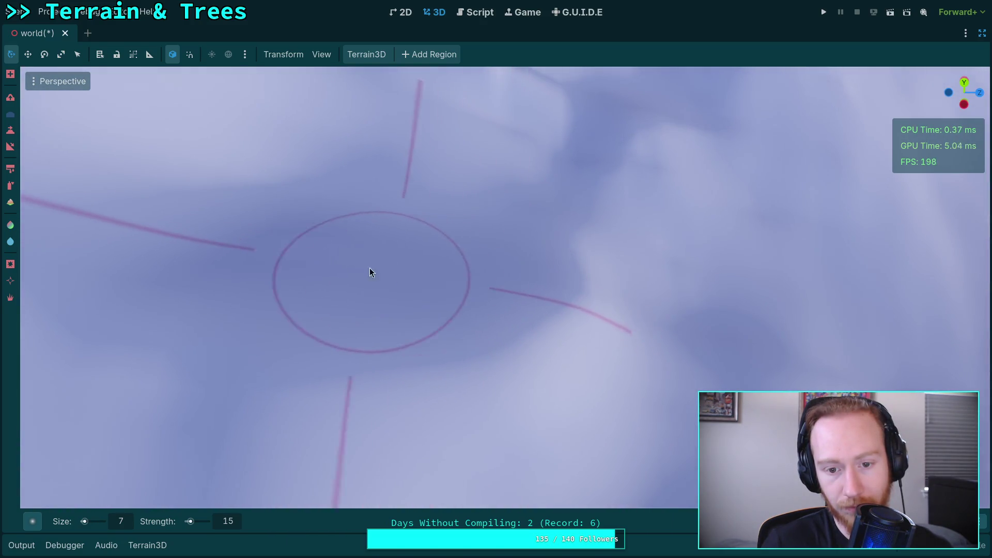
left_click_drag(401, 223, 407, 223)
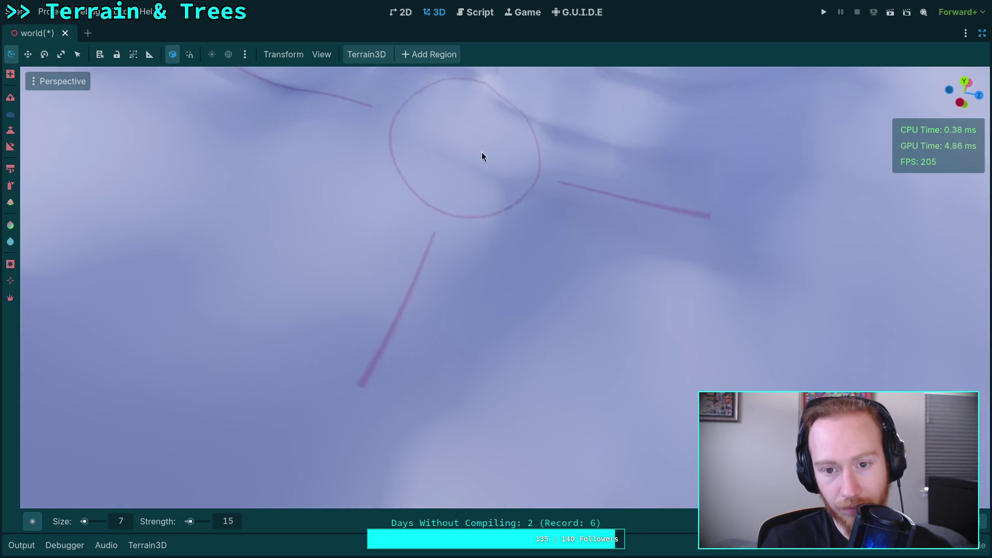
left_click_drag(482, 155, 493, 226)
left_click_drag(640, 249, 494, 342)
left_click_drag(638, 289, 496, 311)
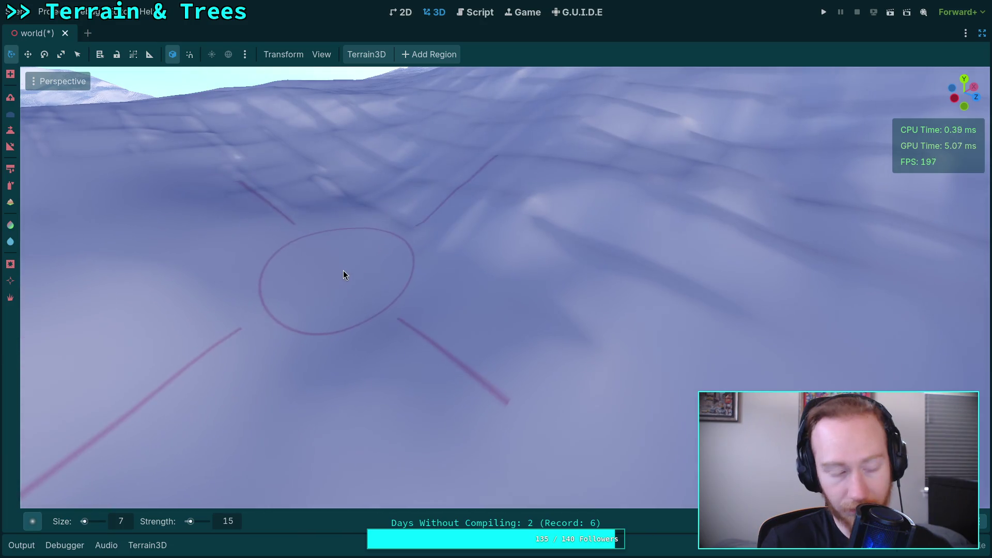
Zoom in and out to reframe the terrain, then sculpt one more stroke near the top.
scroll(346, 265, "up", 5)
scroll(344, 253, "down", 5)
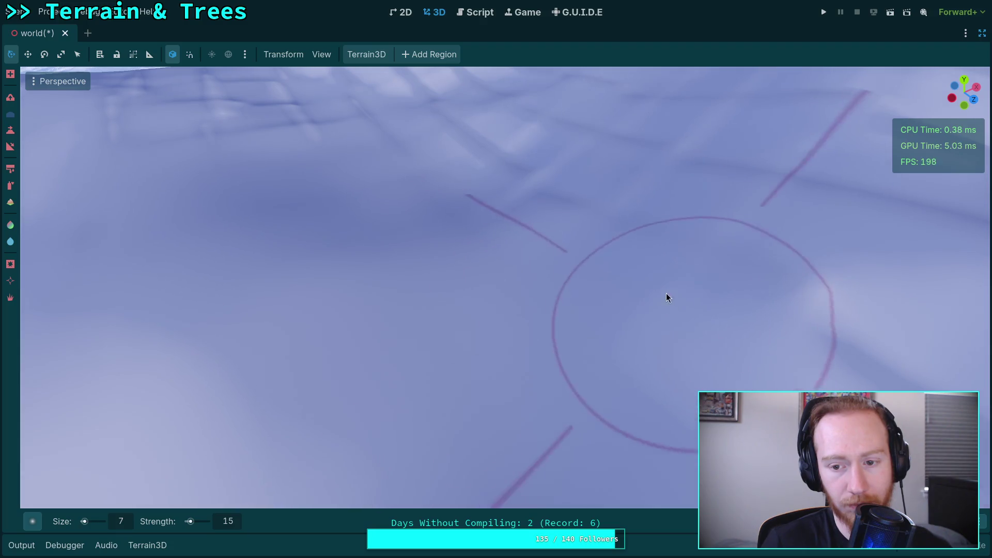
scroll(775, 465, "up", 2)
scroll(562, 247, "down", 5)
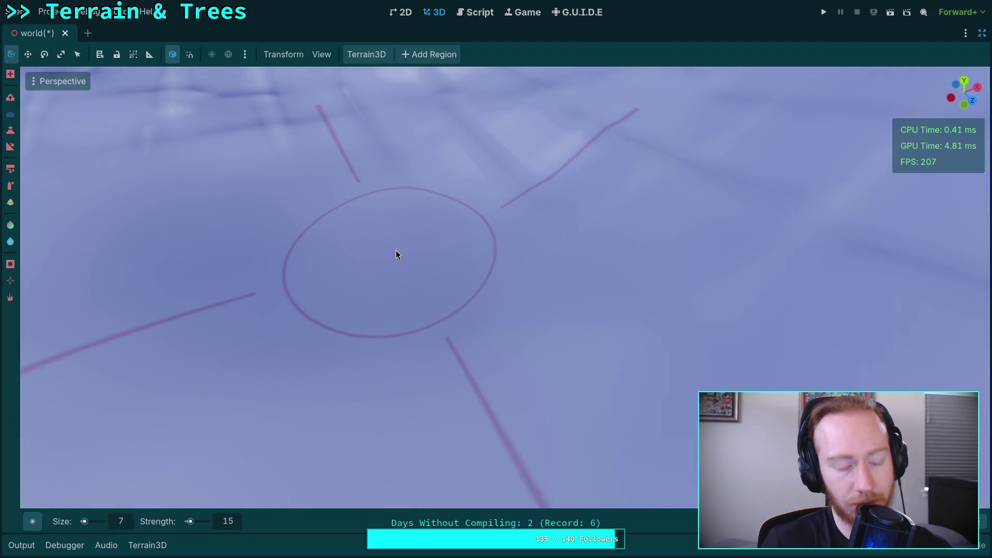
scroll(393, 244, "up", 5)
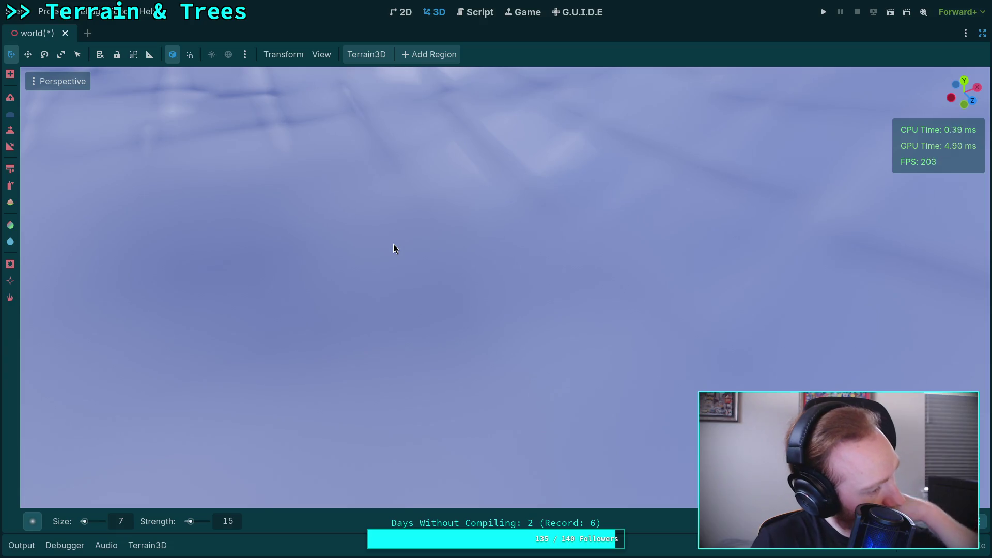
scroll(393, 244, "down", 5)
scroll(439, 234, "up", 5)
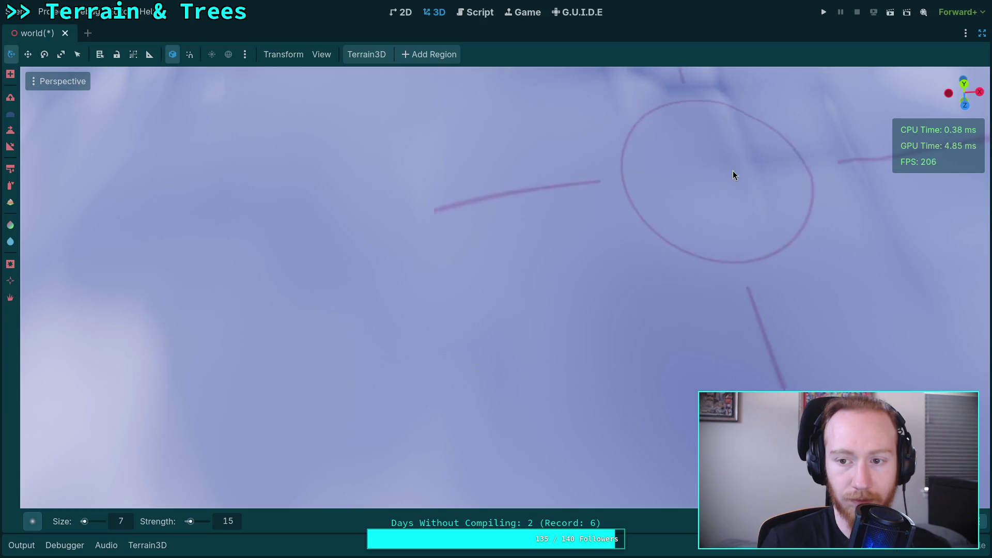
scroll(716, 188, "up", 3)
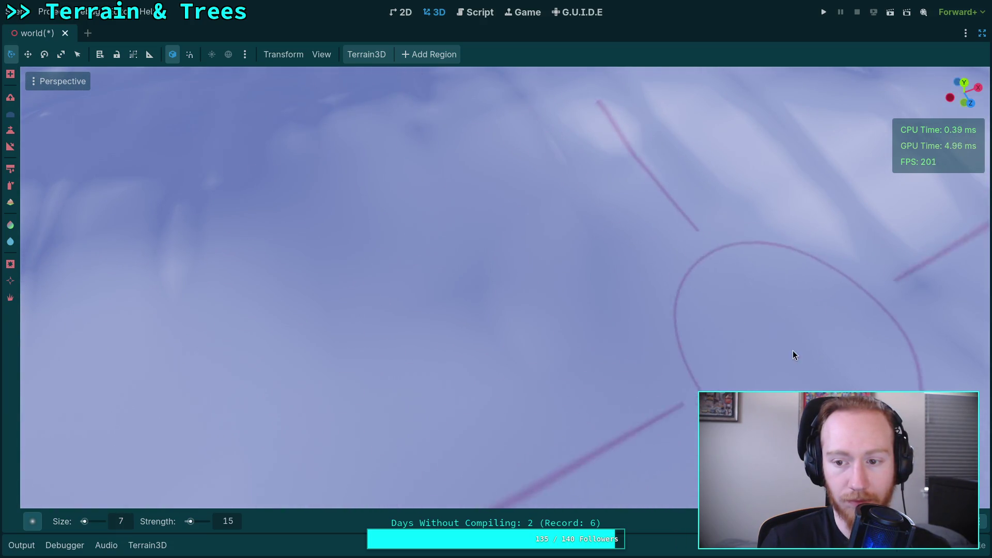
scroll(827, 393, "up", 3)
scroll(502, 238, "down", 3)
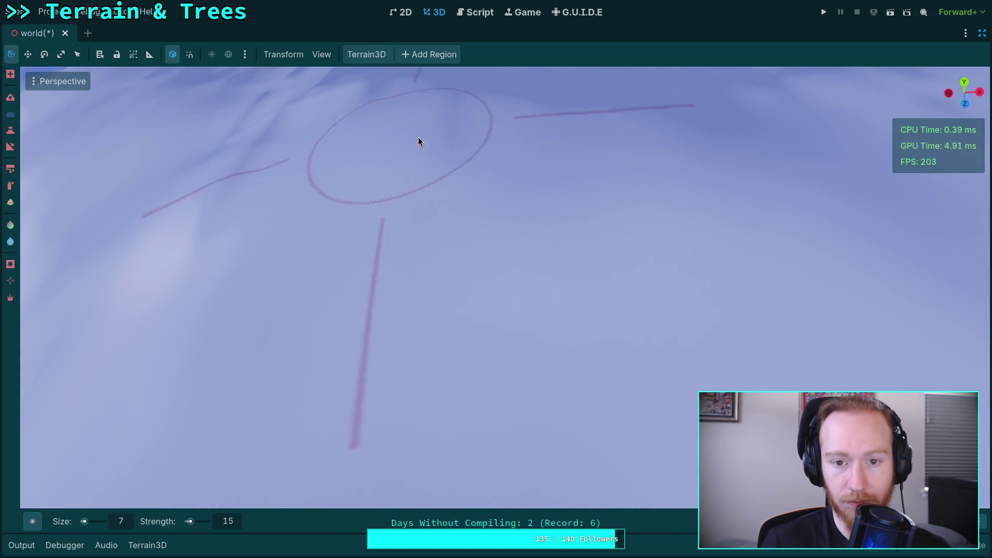
scroll(417, 137, "up", 1)
scroll(607, 168, "up", 3)
scroll(489, 191, "down", 3)
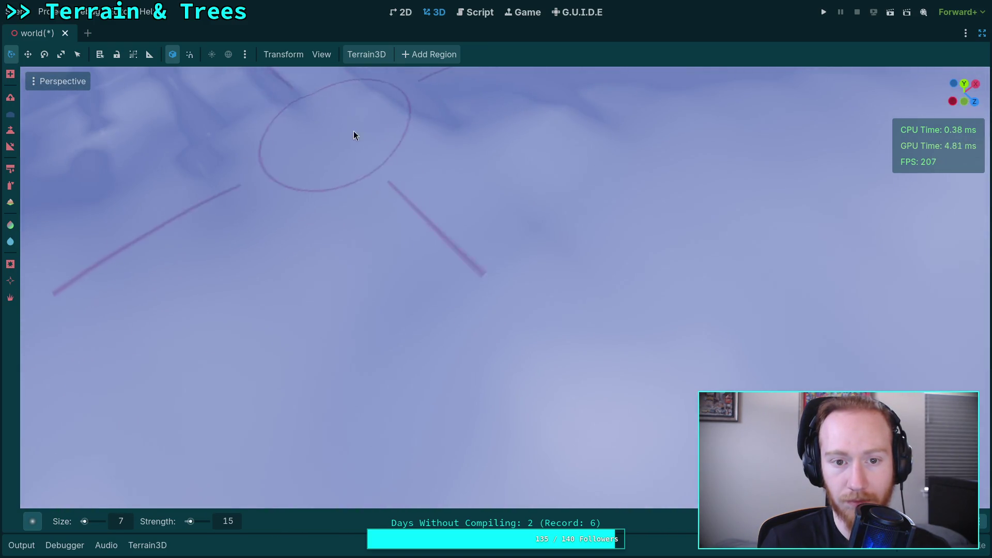
left_click_drag(581, 135, 542, 143)
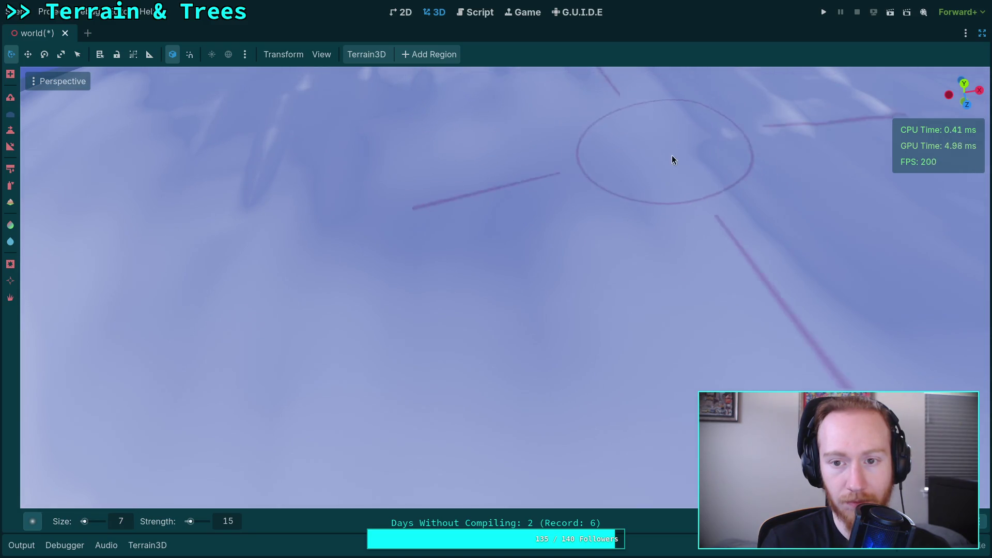
Fly the camera over the sculpted ridge with W and S, then save the world scene.
left_click_drag(802, 161, 765, 196)
key("w")
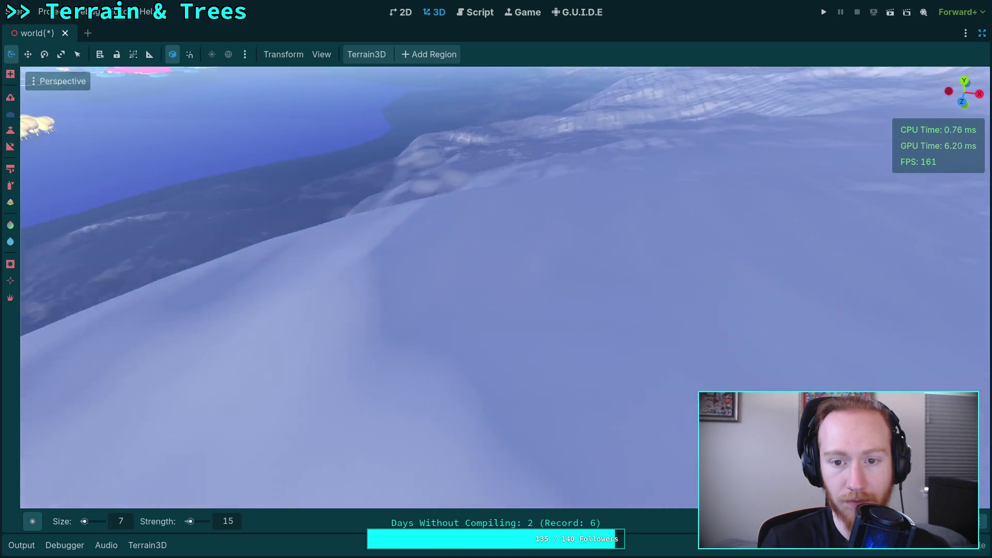
key("s")
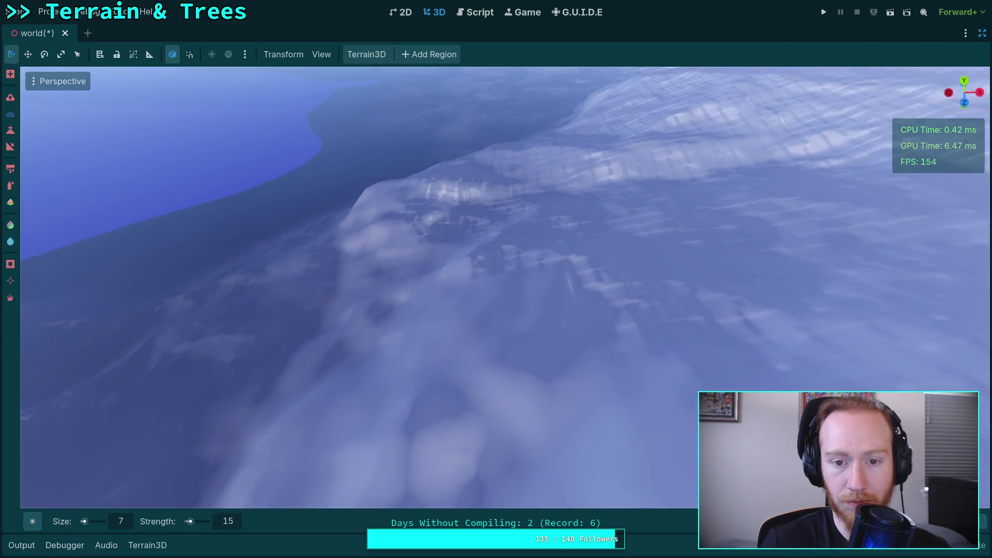
key("w")
key("w")
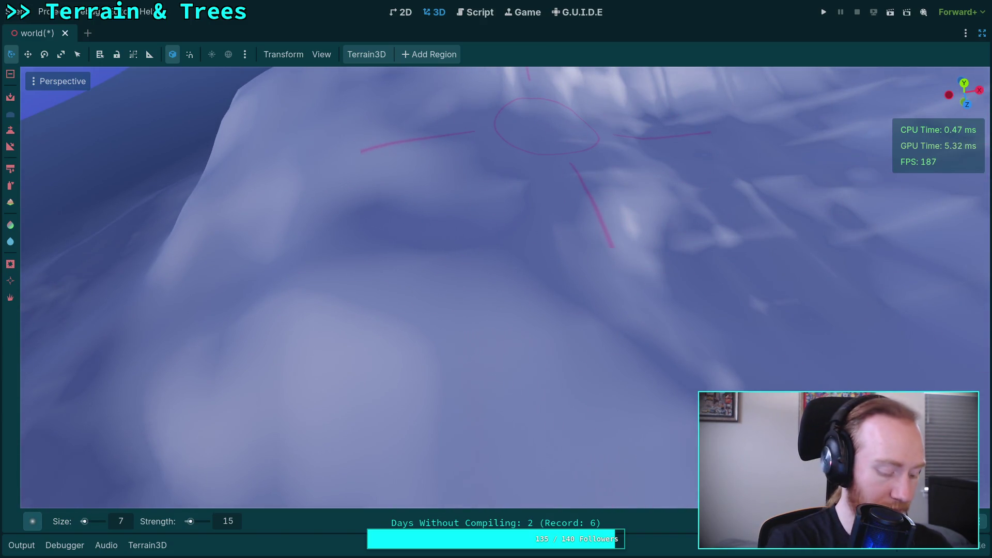
key("ctrl+s")
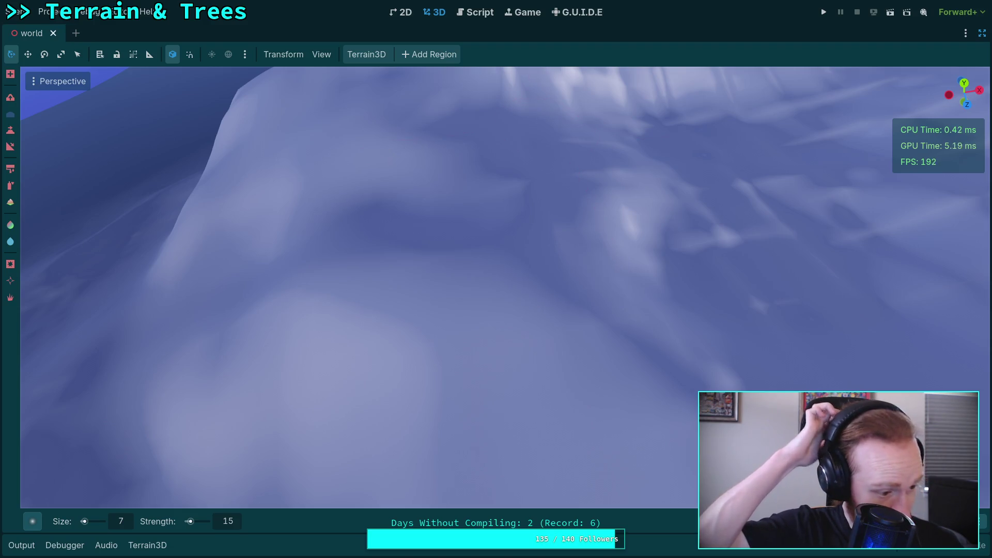
Fly across the terrain and add four sculpt strokes to the mountain slope.
key("w")
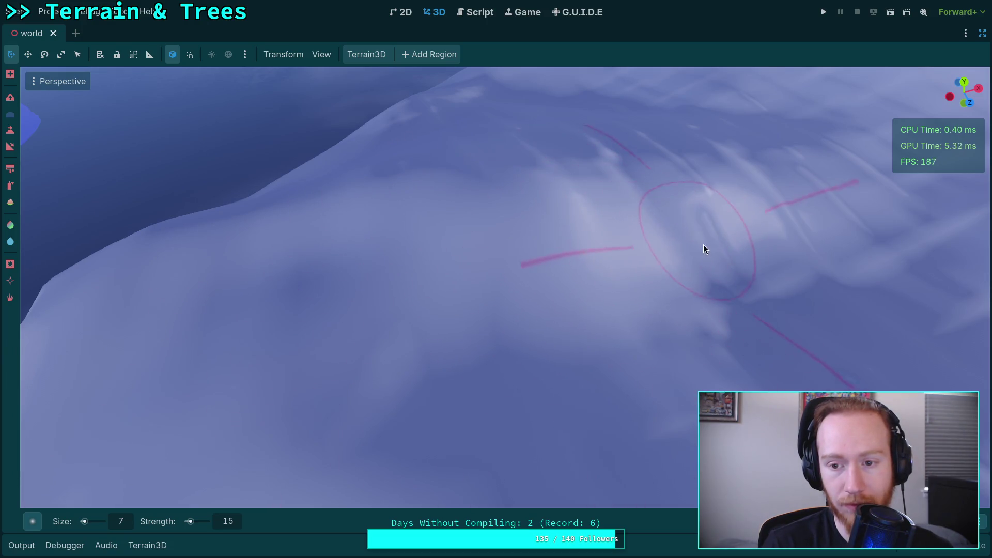
mouse_move(661, 318)
left_mouse_down()
mouse_move(600, 408)
mouse_move(336, 252)
left_mouse_up()
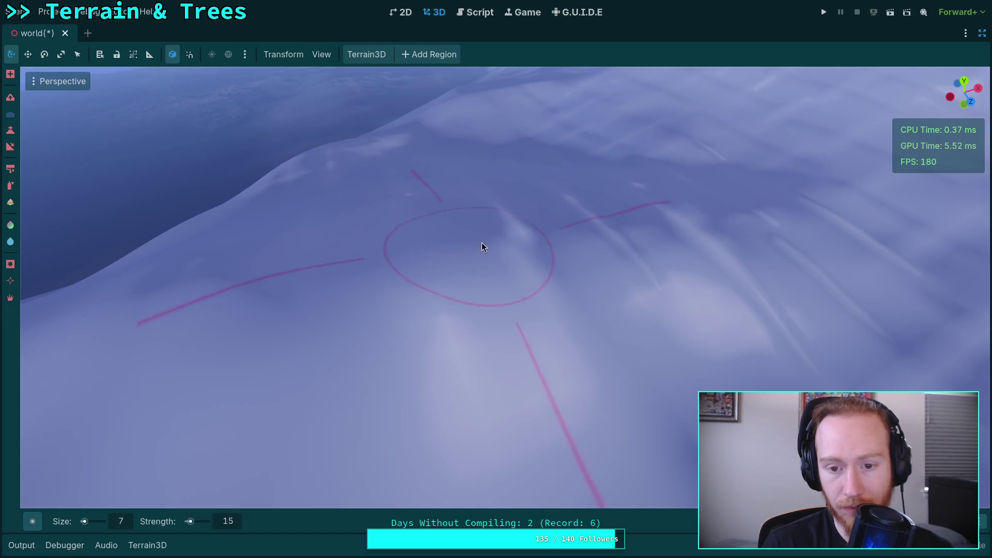
left_click_drag(670, 360, 458, 324)
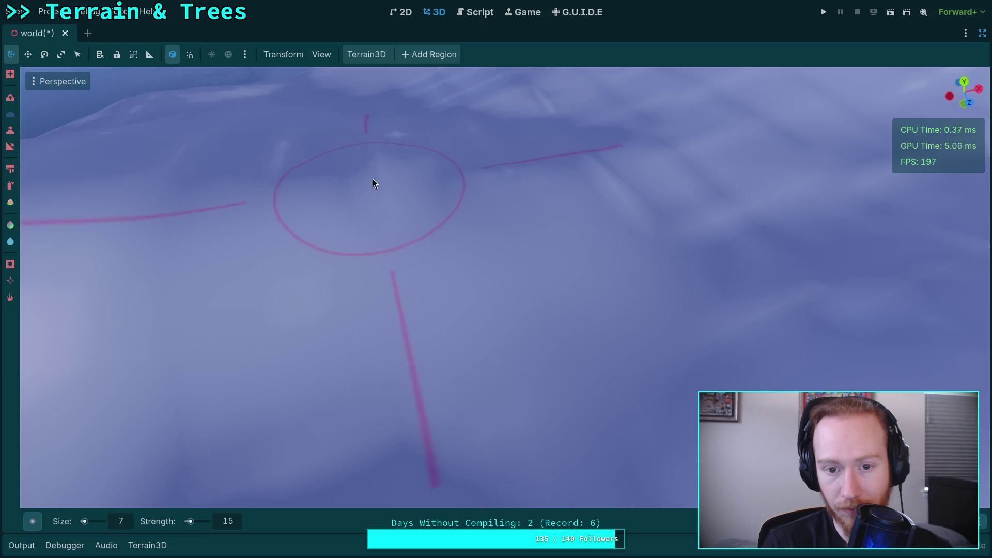
left_click_drag(609, 332, 549, 323)
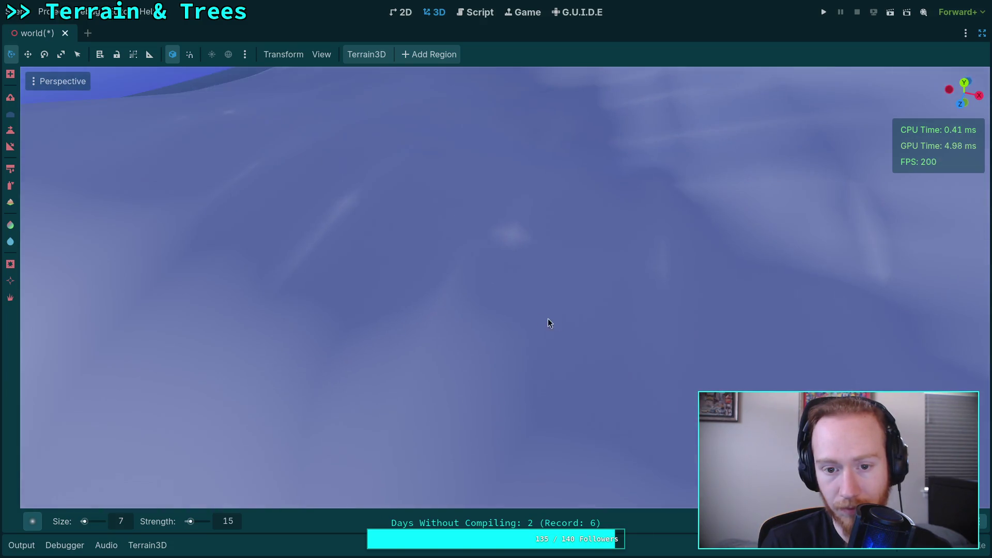
left_click_drag(235, 172, 444, 307)
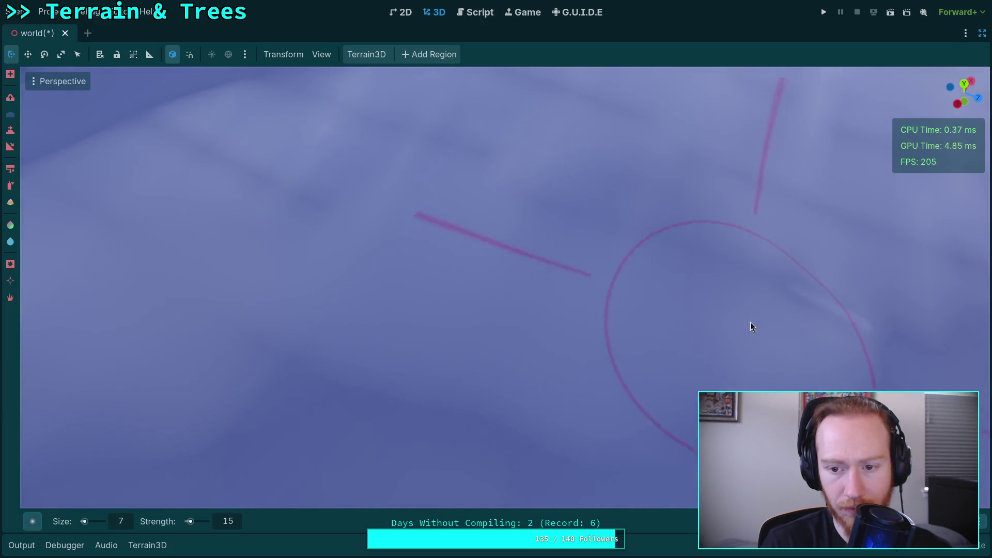
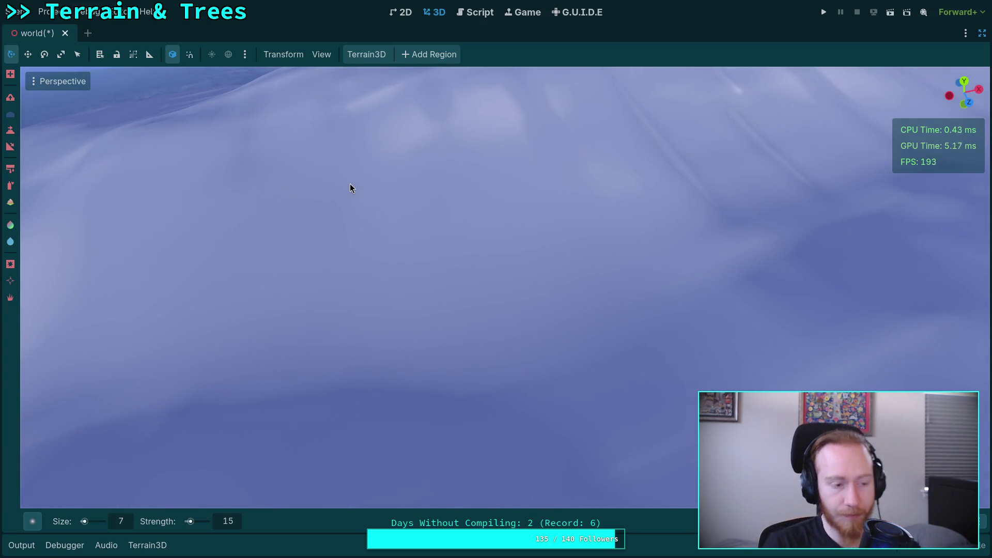
Orbit and zoom the viewport down close to the rough snowy hillside.
mouse_move(419, 213)
left_mouse_down()
mouse_move(372, 176)
mouse_move(426, 209)
left_mouse_up()
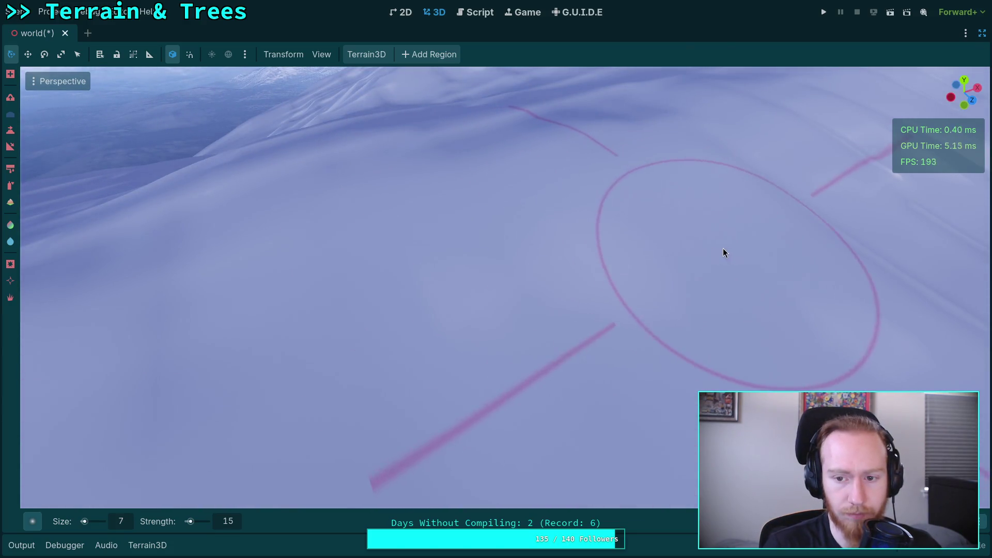
mouse_move(723, 253)
left_mouse_down()
mouse_move(310, 243)
mouse_move(469, 253)
left_mouse_up()
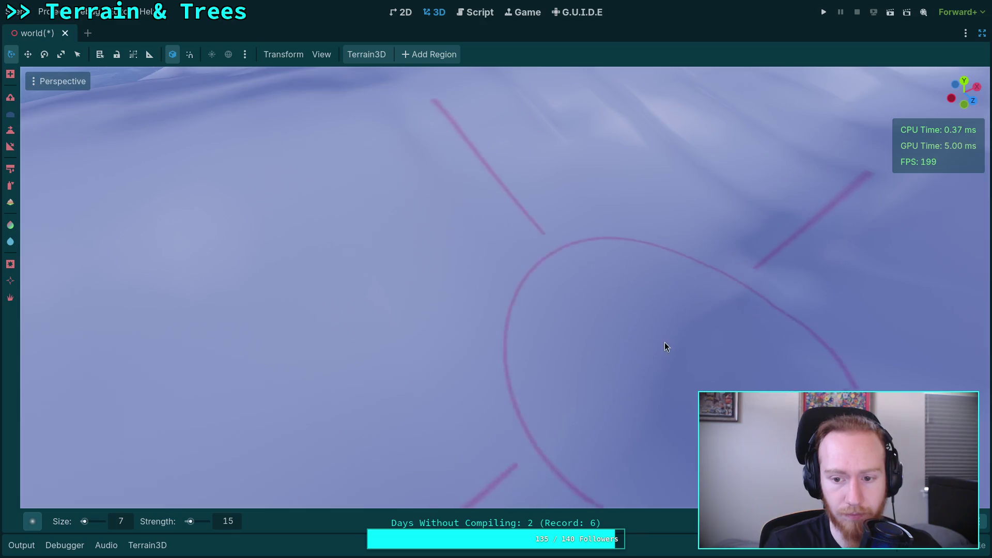
scroll(666, 342, "down", 5)
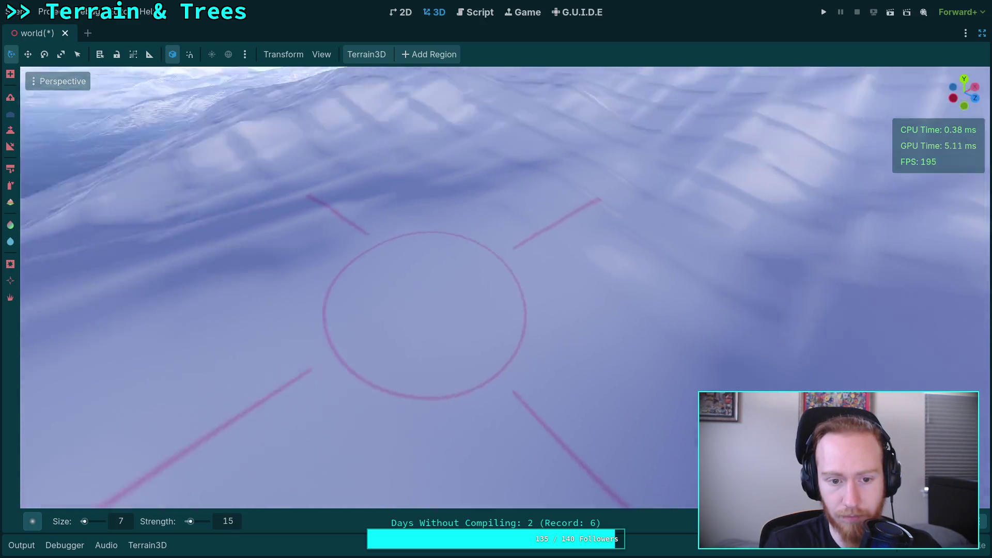
left_click_drag(324, 256, 290, 283)
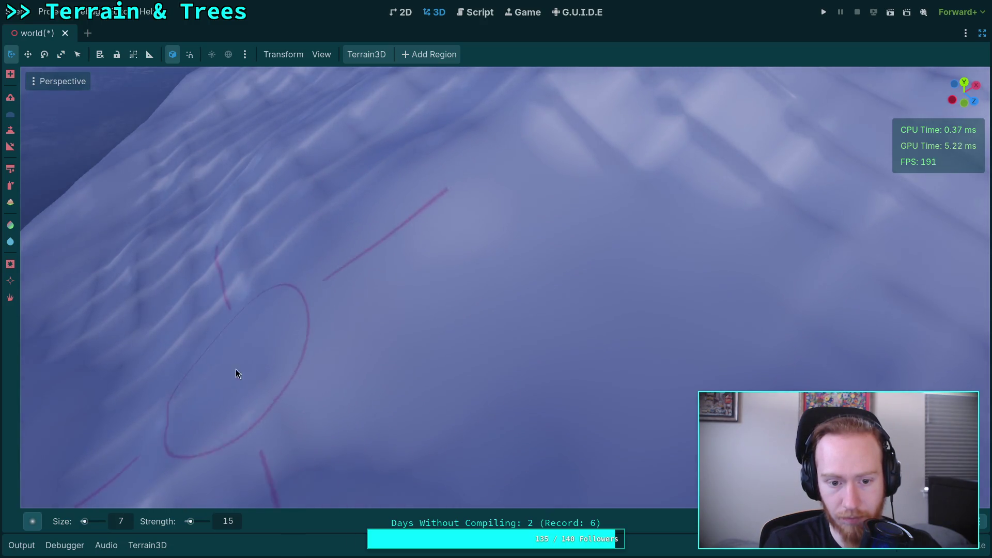
mouse_move(235, 369)
left_mouse_down()
mouse_move(543, 365)
mouse_move(465, 361)
mouse_move(380, 392)
left_mouse_up()
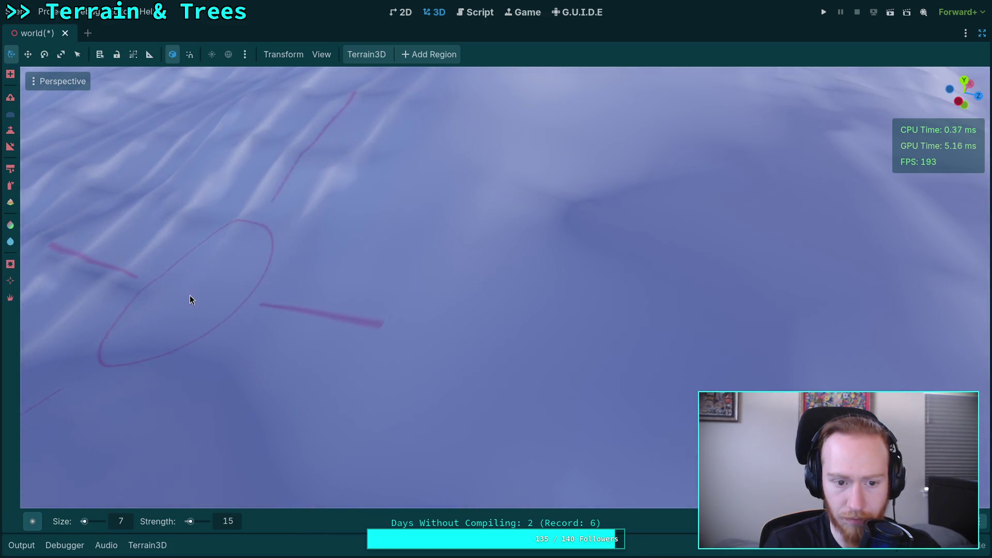
left_click_drag(190, 300, 350, 293)
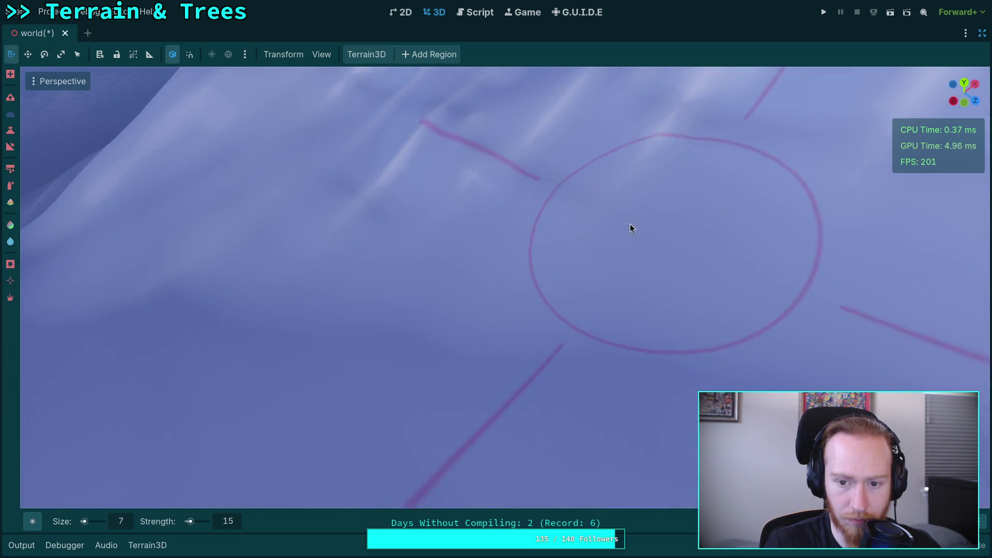
Smooth the ridged snow patches with the size 7, strength 15 brush, orbiting between strokes.
mouse_move(182, 269)
left_mouse_down()
mouse_move(437, 248)
mouse_move(351, 263)
mouse_move(443, 317)
mouse_move(344, 244)
left_mouse_up()
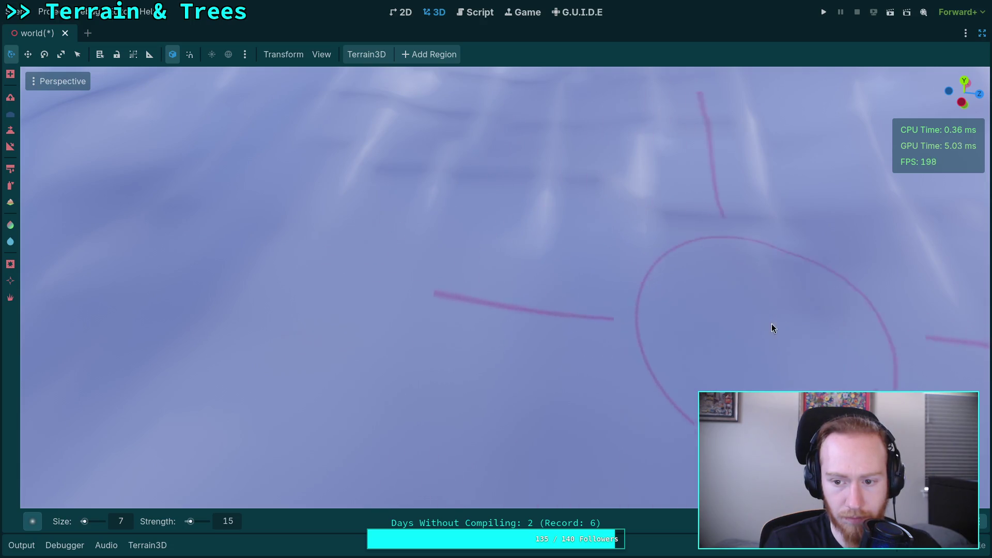
left_click_drag(771, 328, 716, 330)
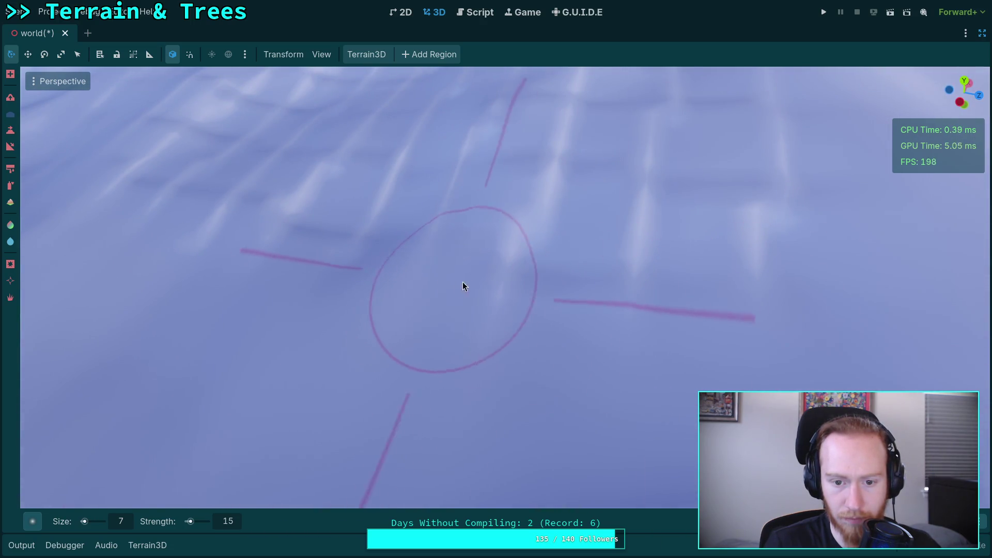
left_click_drag(825, 224, 789, 232)
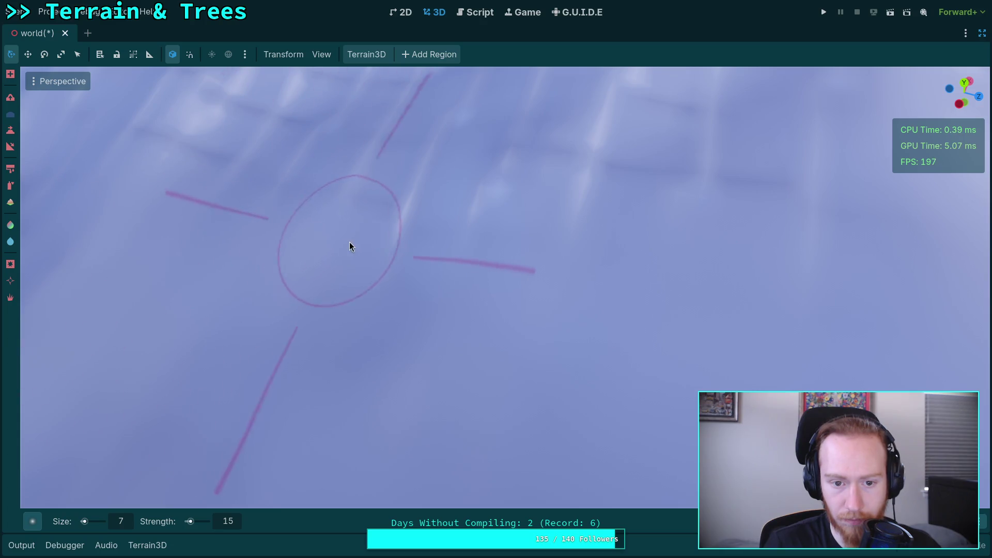
left_click_drag(807, 254, 808, 255)
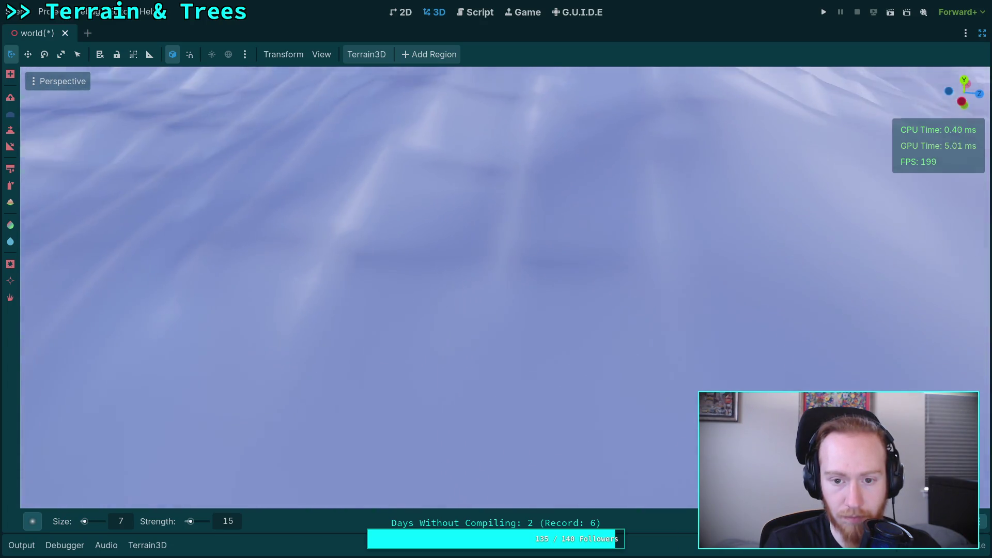
left_click_drag(268, 256, 318, 244)
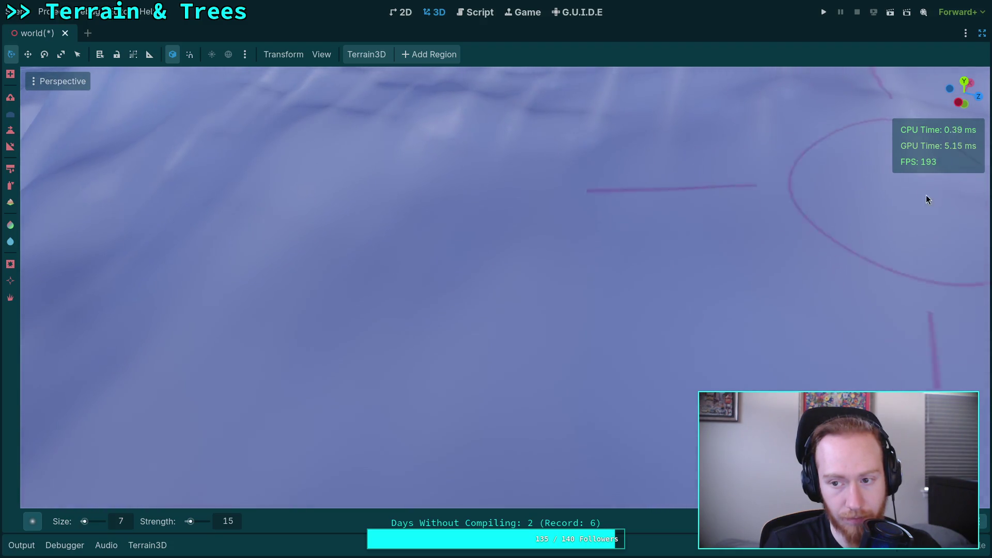
left_click_drag(231, 241, 231, 241)
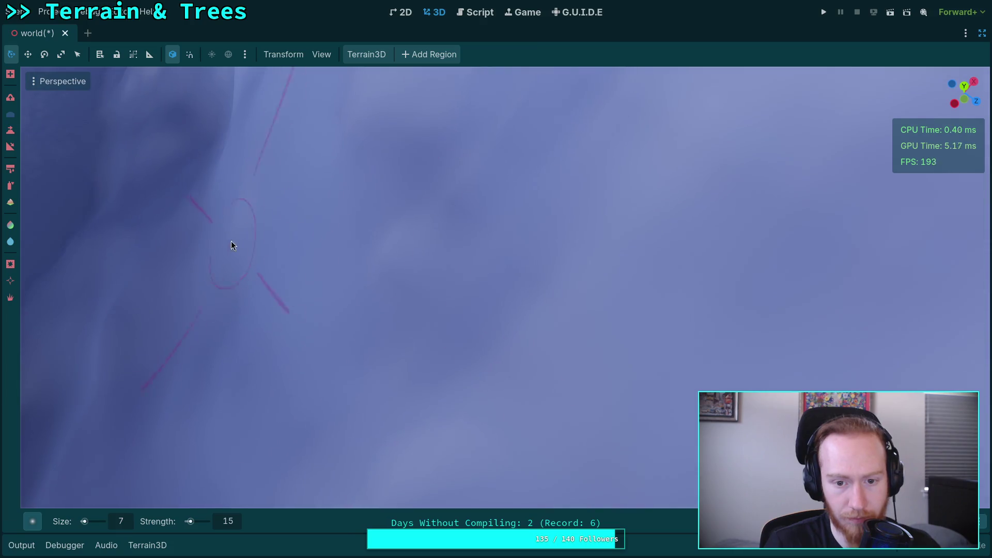
left_click_drag(405, 272, 405, 272)
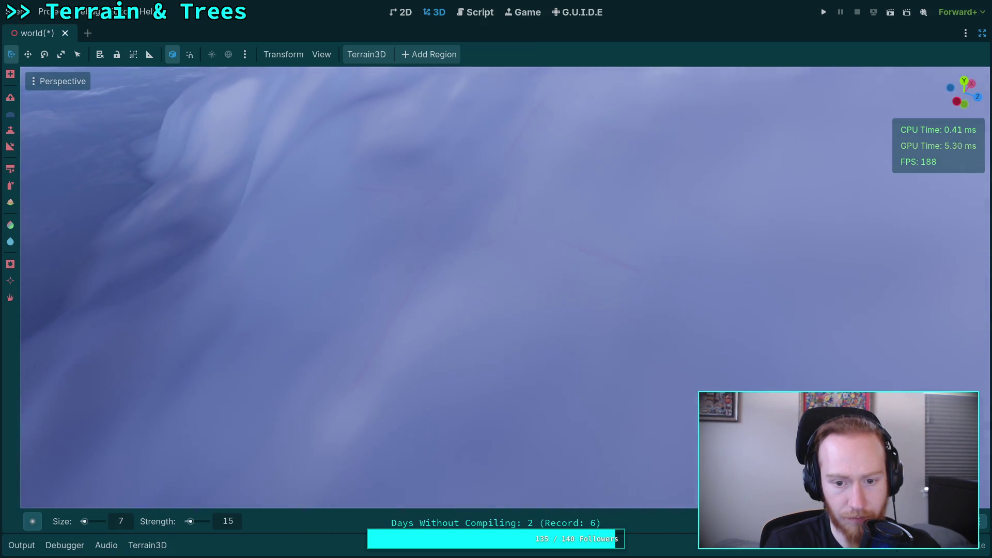
left_click_drag(405, 315, 405, 315)
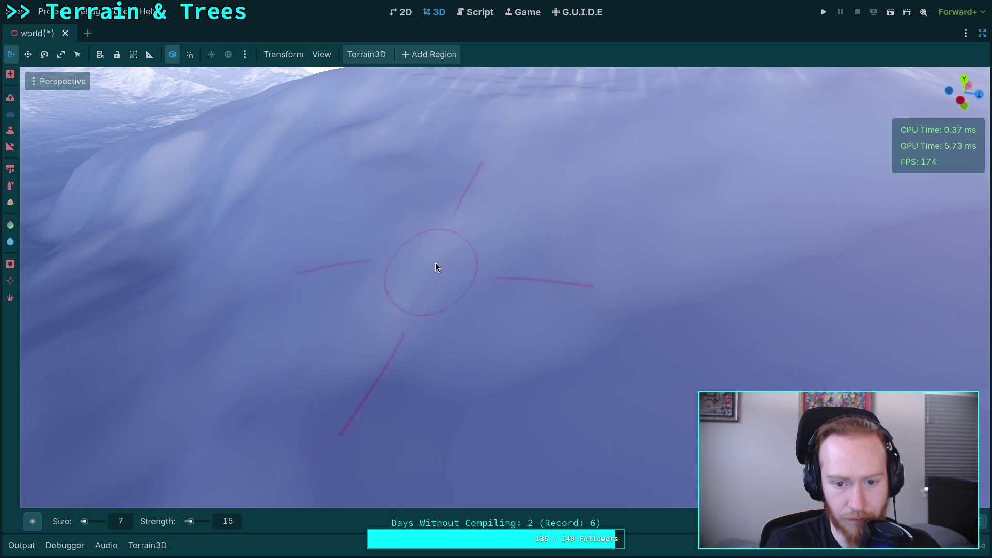
left_click_drag(519, 212, 519, 213)
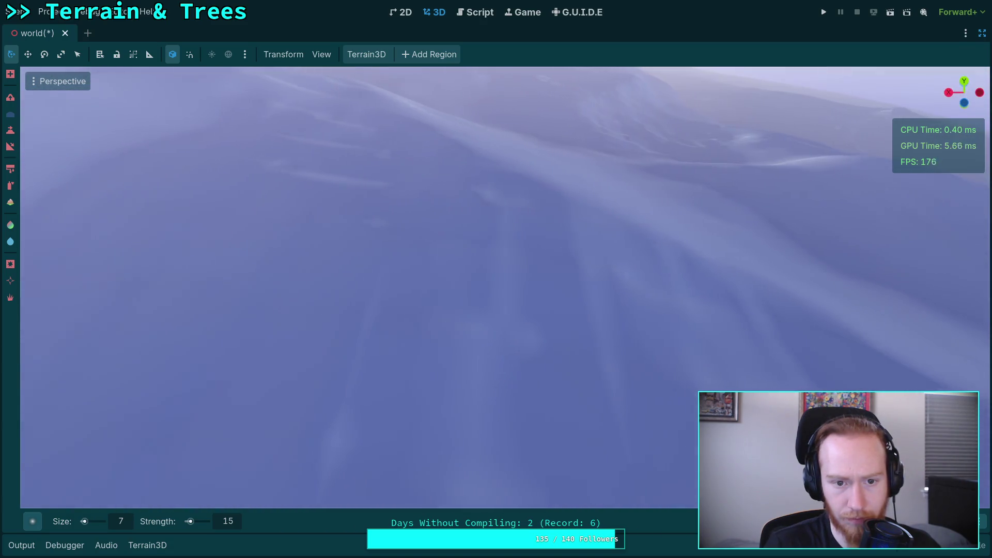
Smooth a slope, then orbit and zoom in close to inspect the brushed area.
left_click_drag(523, 275, 523, 275)
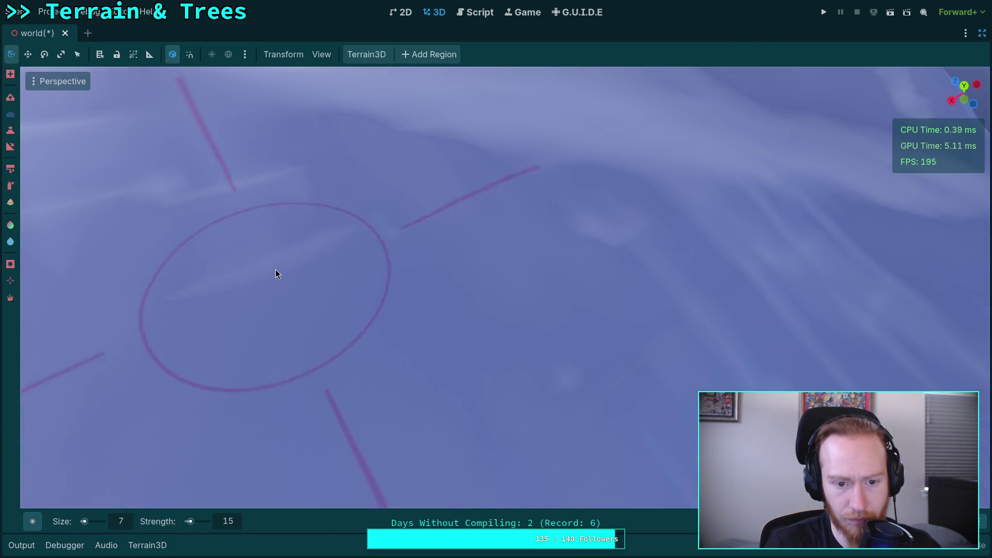
left_click_drag(326, 274, 325, 275)
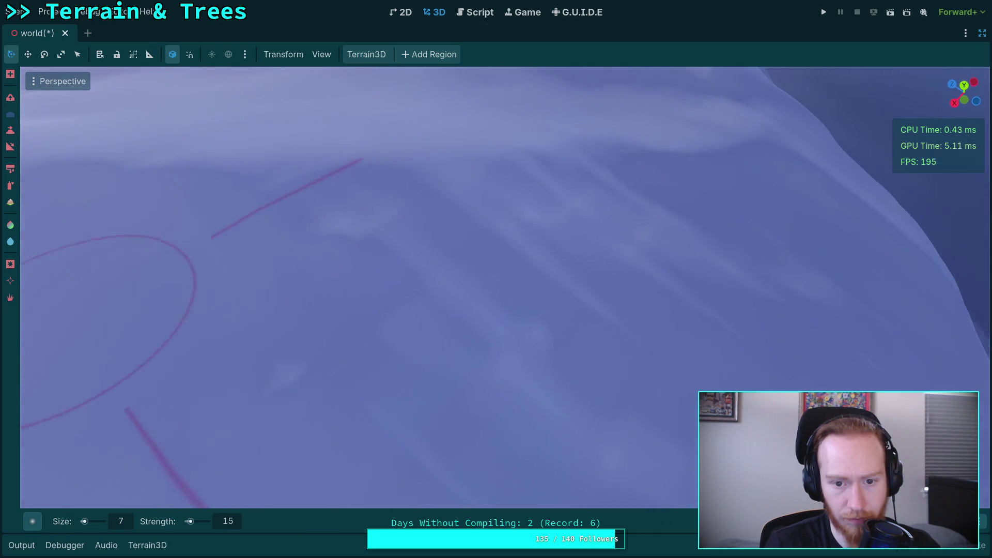
left_click_drag(296, 228, 296, 228)
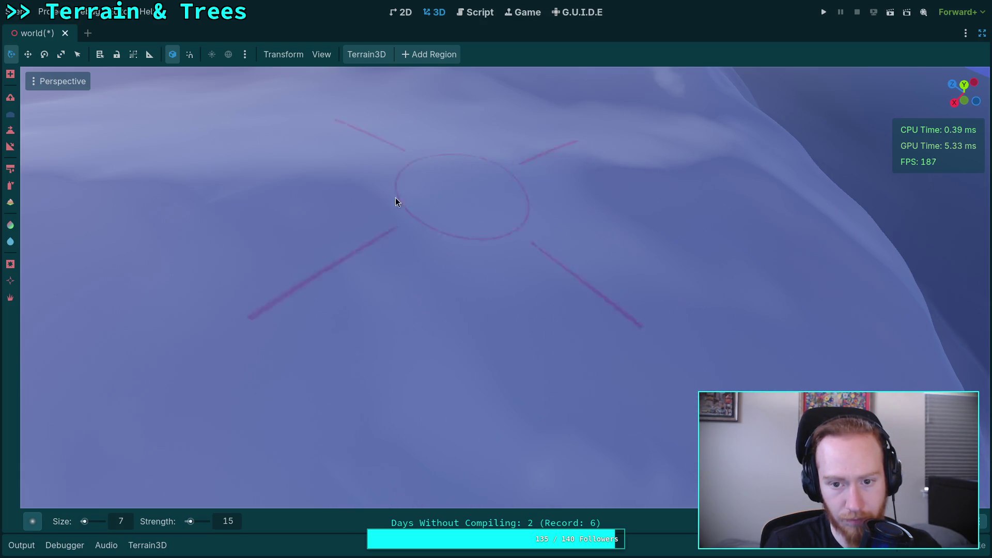
left_click_drag(396, 197, 418, 292)
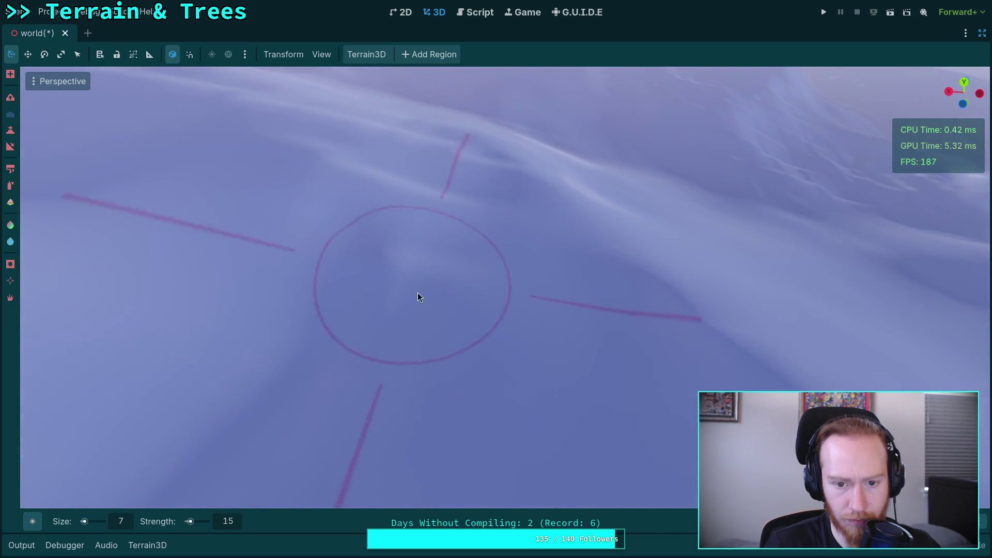
scroll(521, 240, "up", 5)
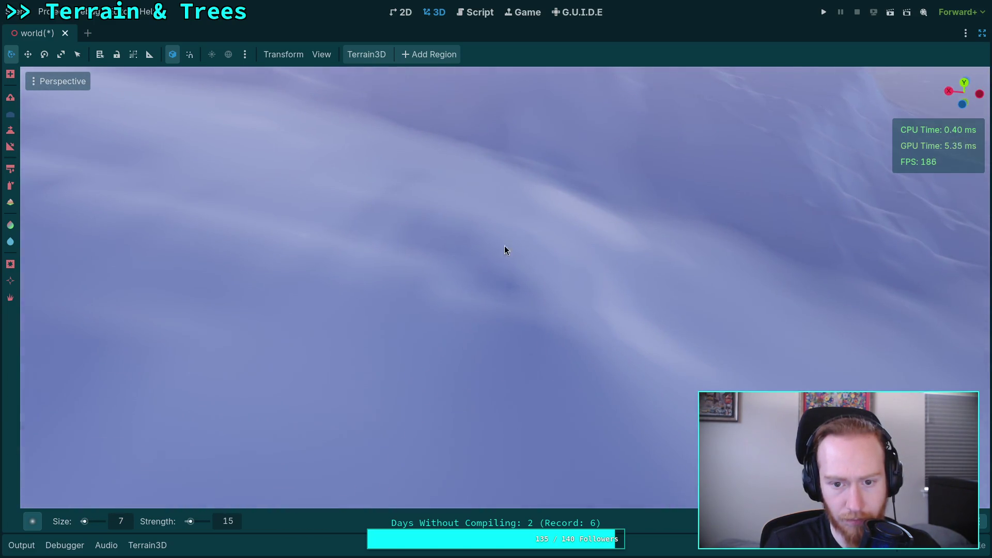
scroll(504, 245, "down", 5)
left_click_drag(612, 305, 532, 314)
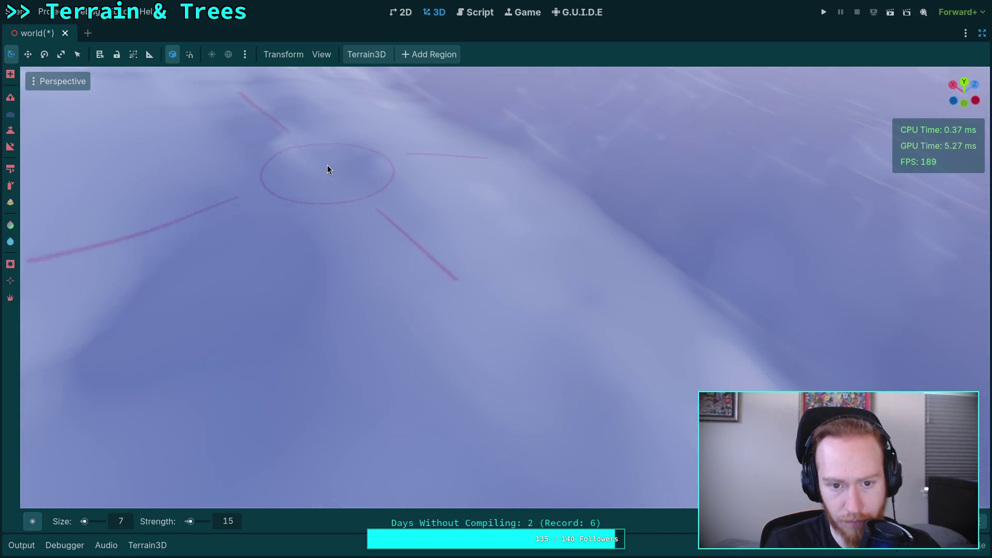
left_click_drag(379, 167, 384, 223)
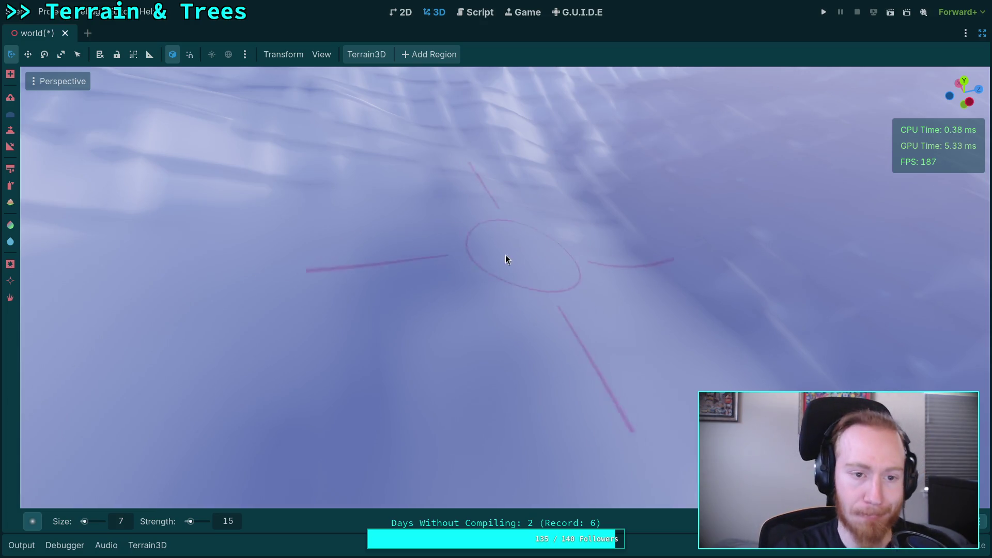
Survey the mountains from a wide view, then smooth another ridged stretch of snow.
left_click_drag(315, 207, 259, 181)
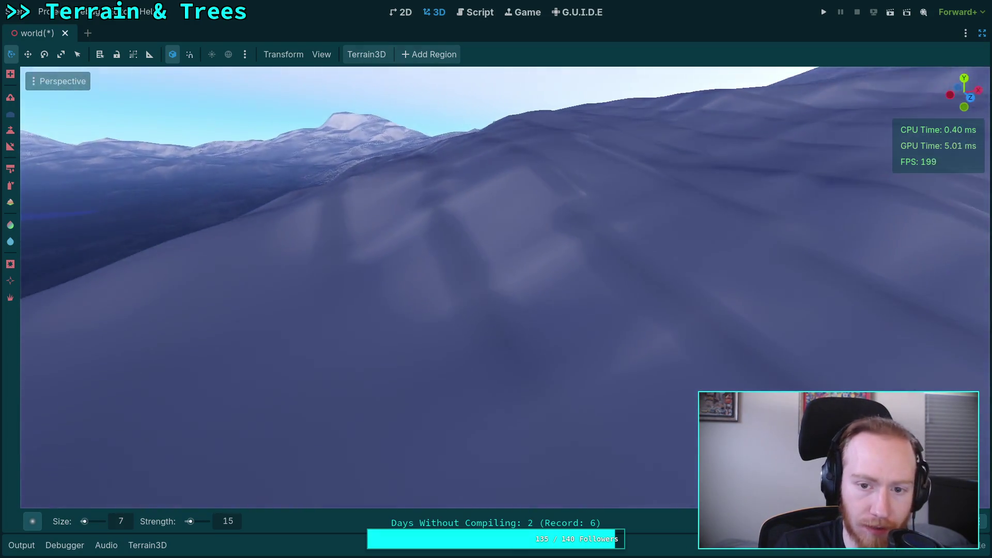
left_click_drag(473, 300, 473, 323)
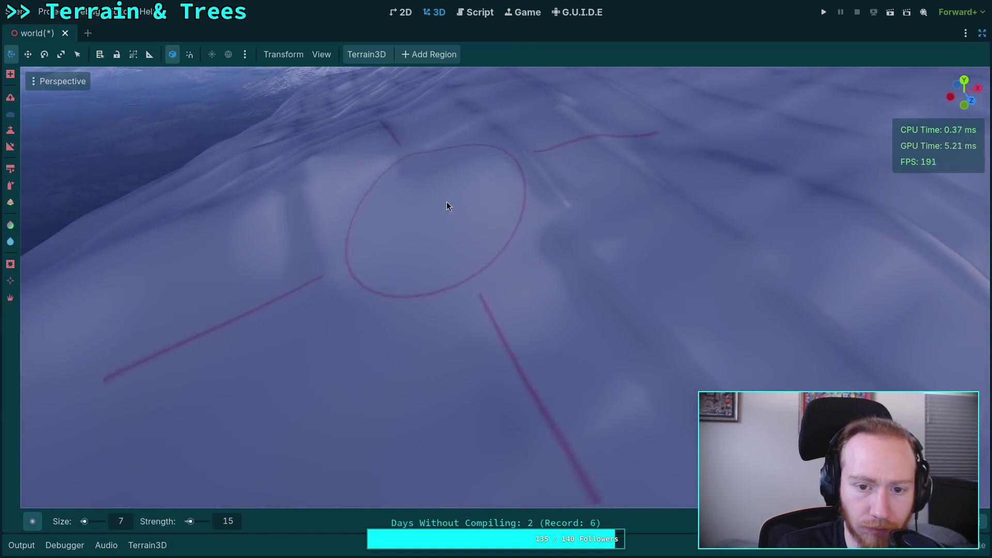
left_click_drag(604, 277, 483, 273)
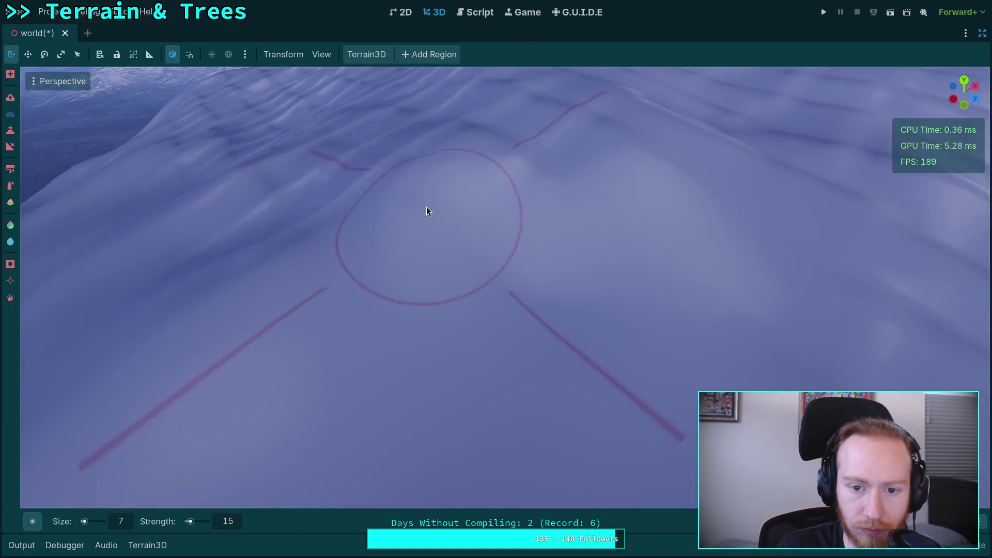
mouse_move(427, 211)
left_mouse_down()
mouse_move(596, 181)
mouse_move(565, 299)
mouse_move(516, 186)
mouse_move(674, 198)
mouse_move(568, 222)
left_mouse_up()
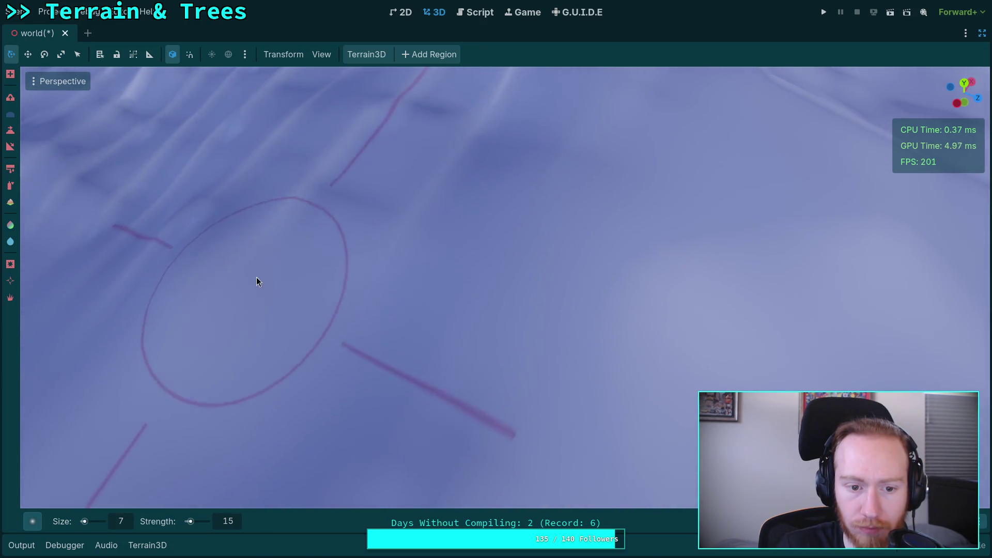
left_click_drag(436, 266, 436, 251)
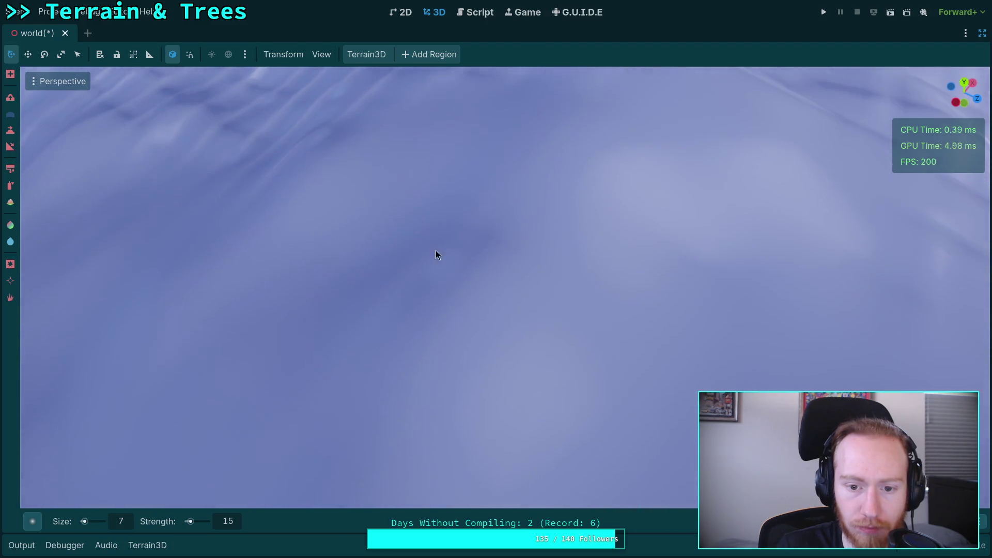
scroll(435, 250, "down", 3)
left_click_drag(454, 293, 391, 401)
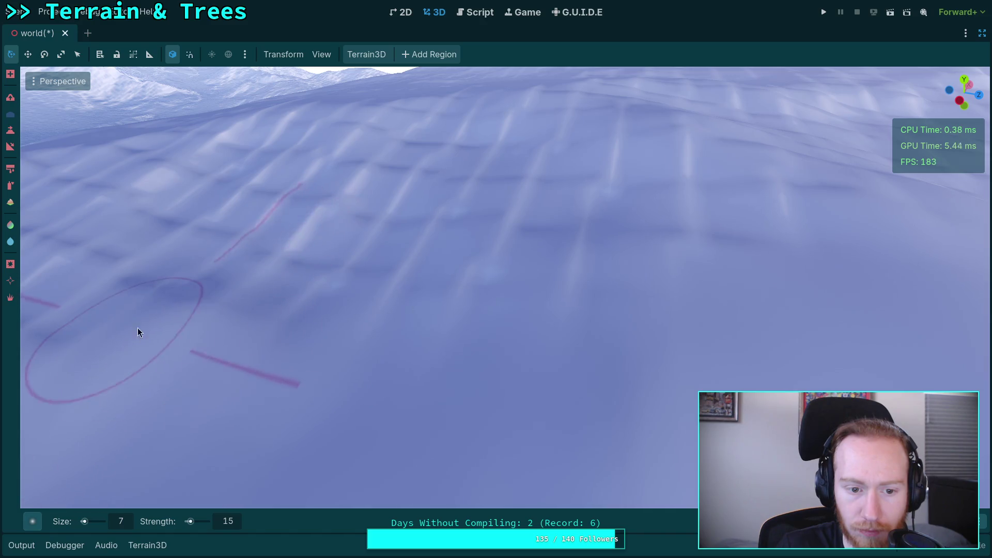
mouse_move(138, 328)
left_mouse_down()
mouse_move(503, 304)
mouse_move(335, 284)
mouse_move(369, 292)
left_mouse_up()
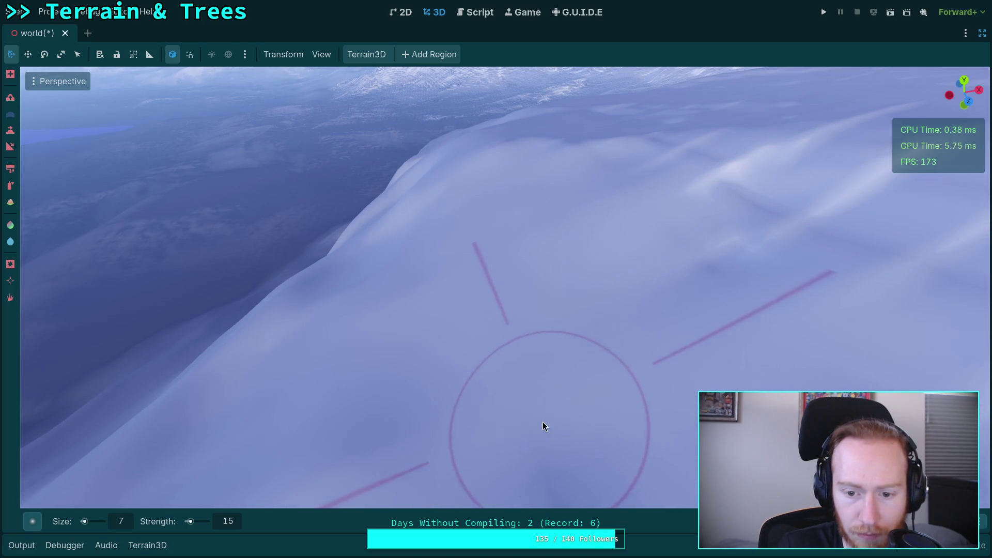
mouse_move(542, 421)
left_mouse_down()
mouse_move(321, 321)
mouse_move(333, 338)
left_mouse_up()
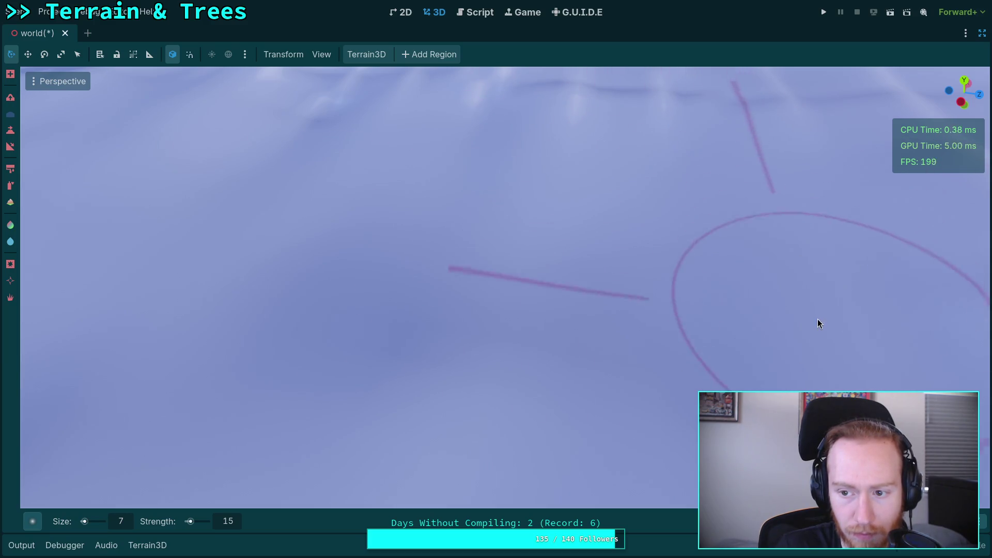
scroll(817, 318, "down", 5)
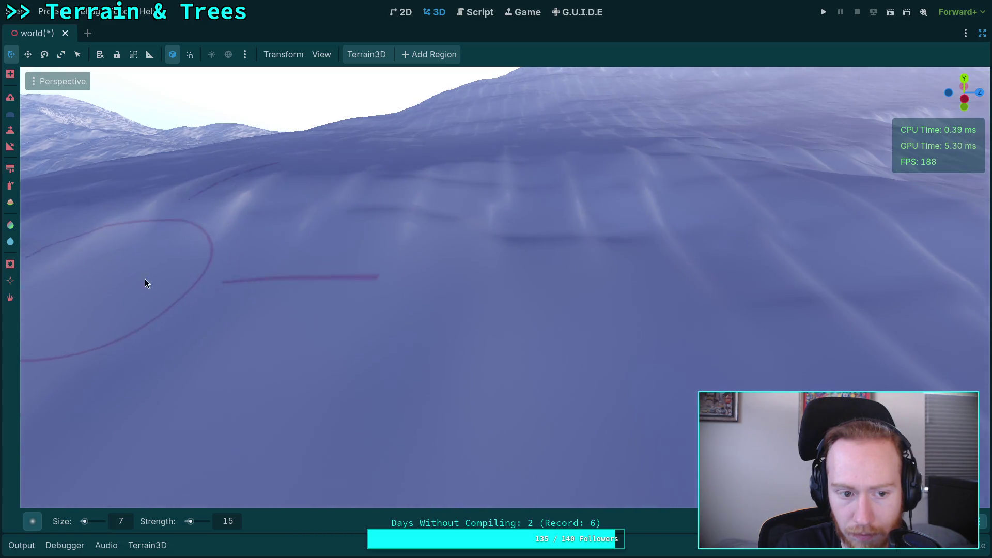
scroll(145, 283, "up", 3)
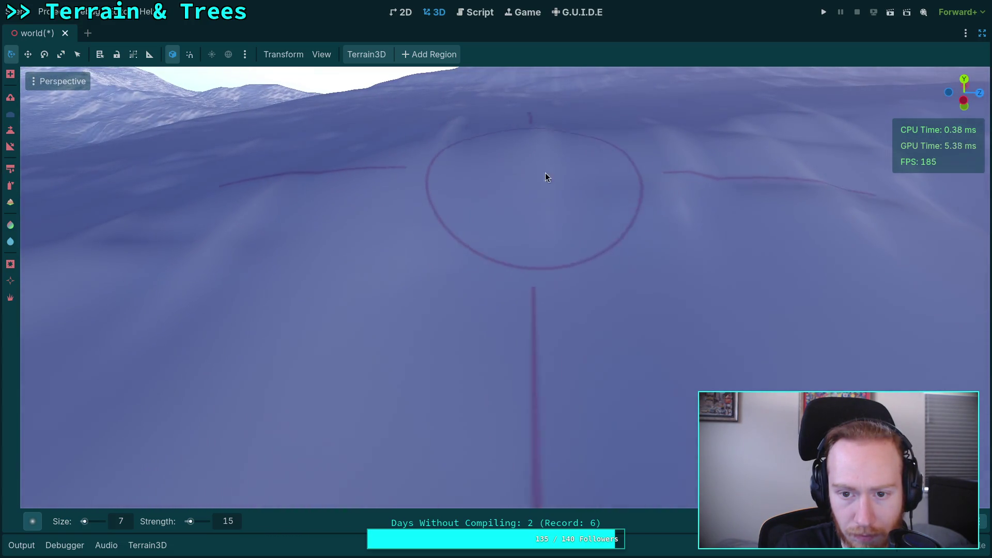
Smooth the first rippled snow patches, including the ridged area on the left.
mouse_move(279, 237)
left_mouse_down()
mouse_move(196, 238)
mouse_move(507, 388)
left_mouse_up()
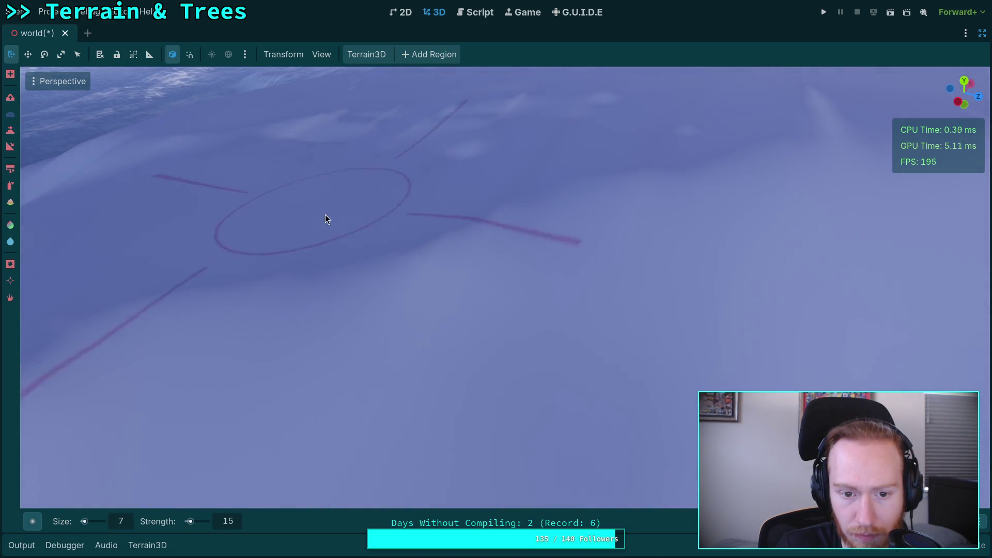
mouse_move(576, 181)
left_mouse_down()
mouse_move(465, 233)
mouse_move(418, 194)
left_mouse_up()
mouse_move(390, 250)
left_mouse_down()
mouse_move(389, 217)
mouse_move(356, 297)
left_mouse_up()
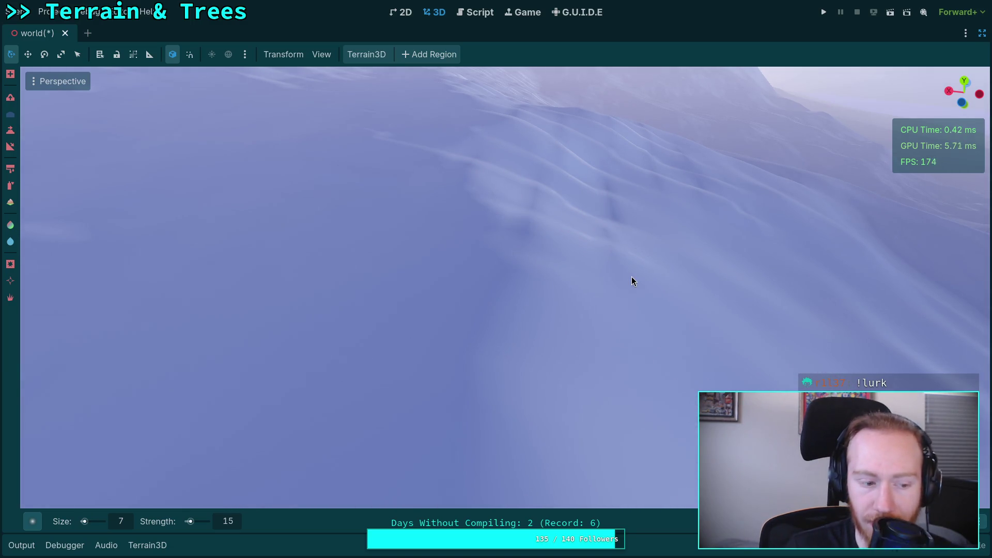
left_click_drag(636, 271, 588, 343)
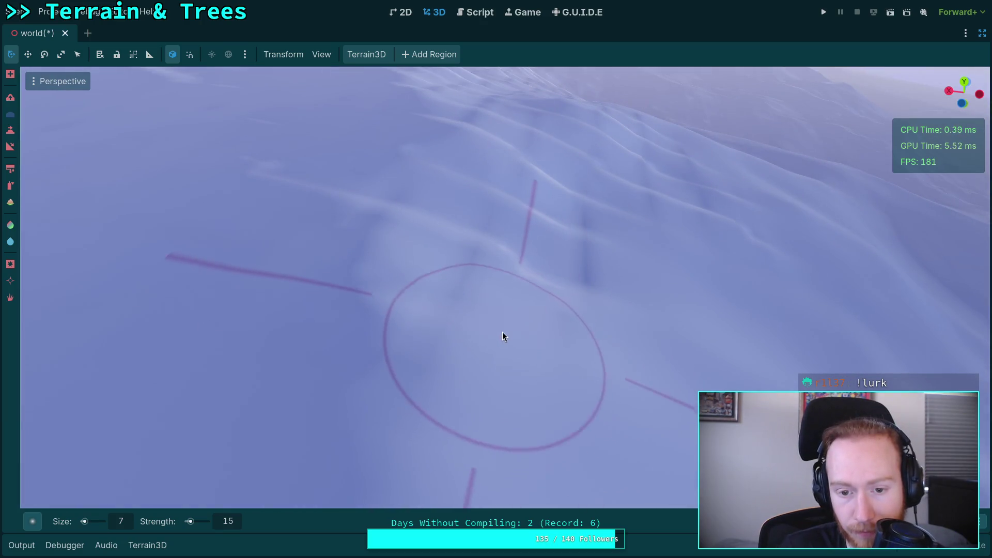
mouse_move(501, 412)
left_mouse_down()
mouse_move(465, 343)
mouse_move(367, 324)
left_mouse_up()
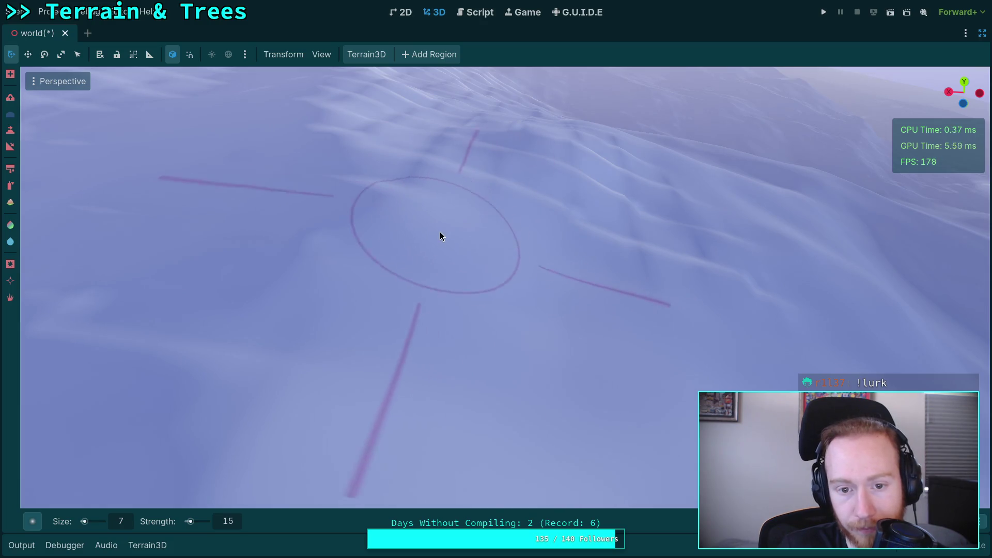
left_click_drag(440, 234, 397, 239)
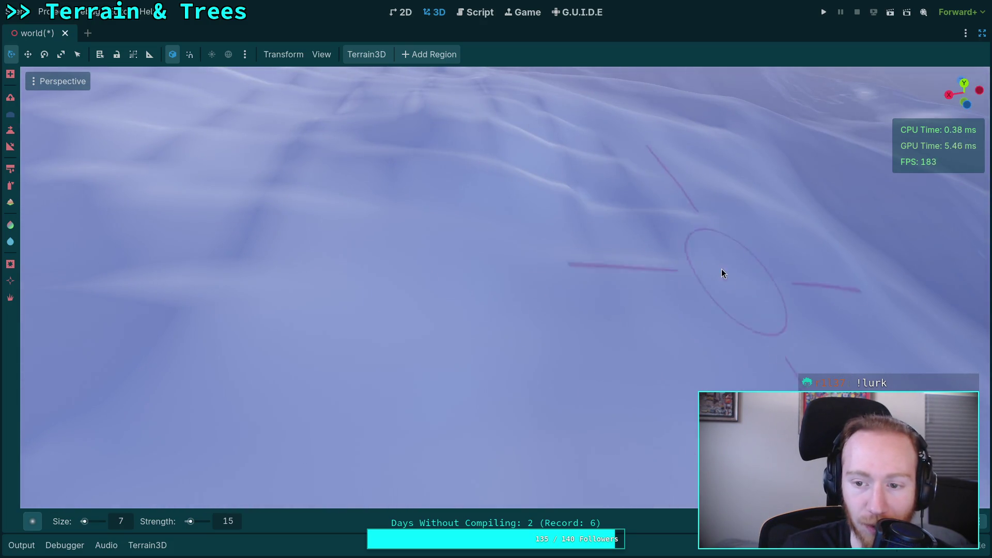
left_click_drag(646, 266, 604, 254)
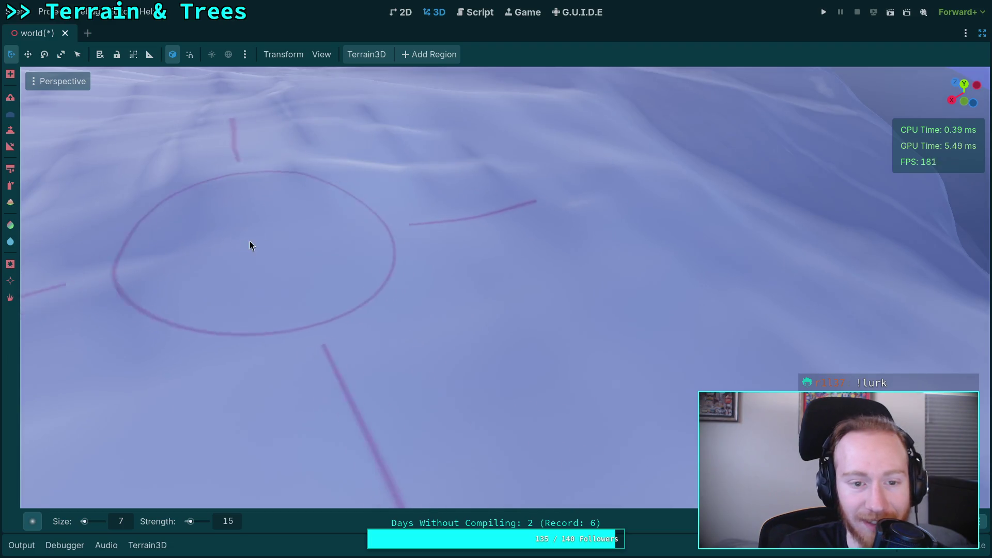
mouse_move(249, 241)
left_mouse_down()
mouse_move(236, 178)
mouse_move(476, 175)
mouse_move(476, 250)
mouse_move(411, 323)
left_mouse_up()
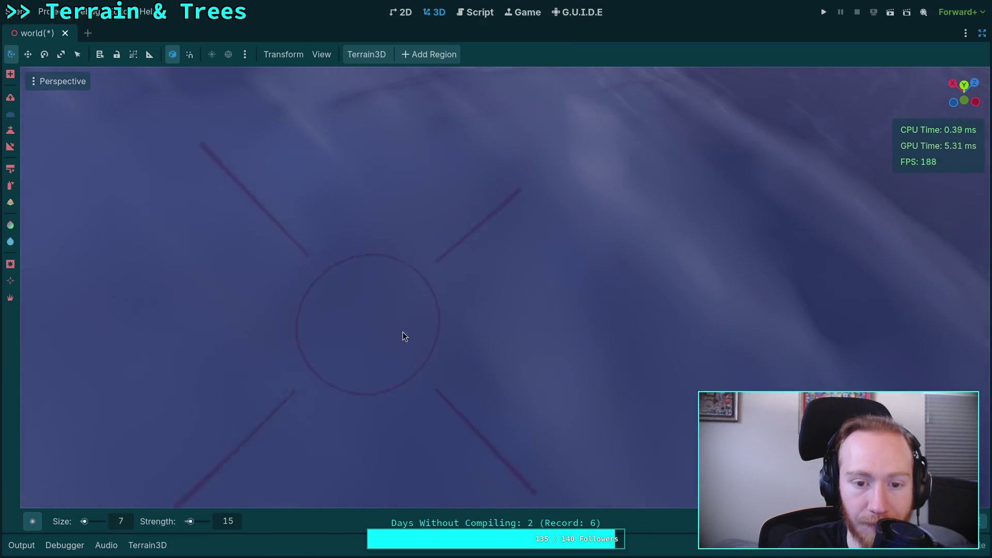
mouse_move(534, 358)
left_mouse_down()
mouse_move(498, 310)
mouse_move(459, 299)
left_mouse_up()
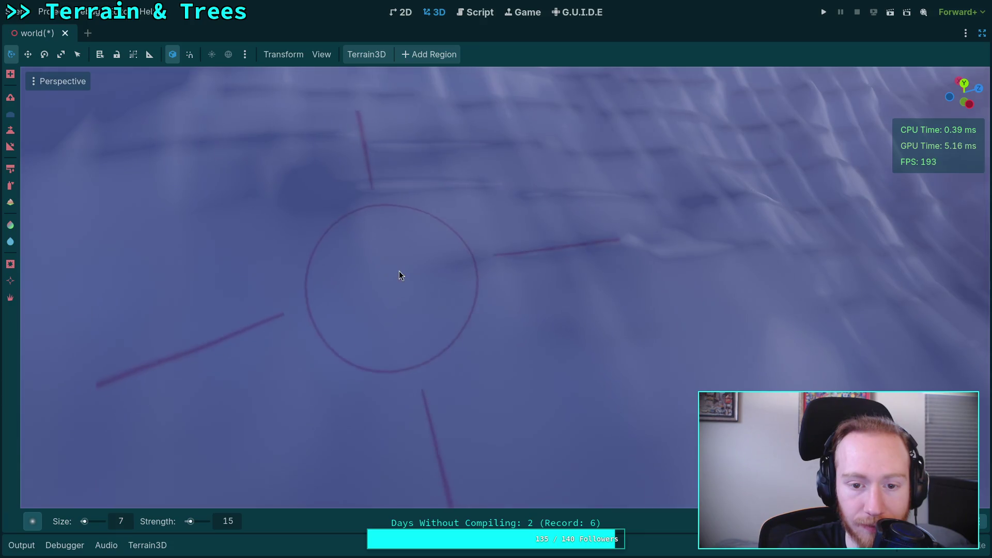
Smooth ridges across a second stretch of the snowfield toward the lower right.
mouse_move(569, 348)
left_mouse_down()
mouse_move(569, 300)
mouse_move(399, 342)
left_mouse_up()
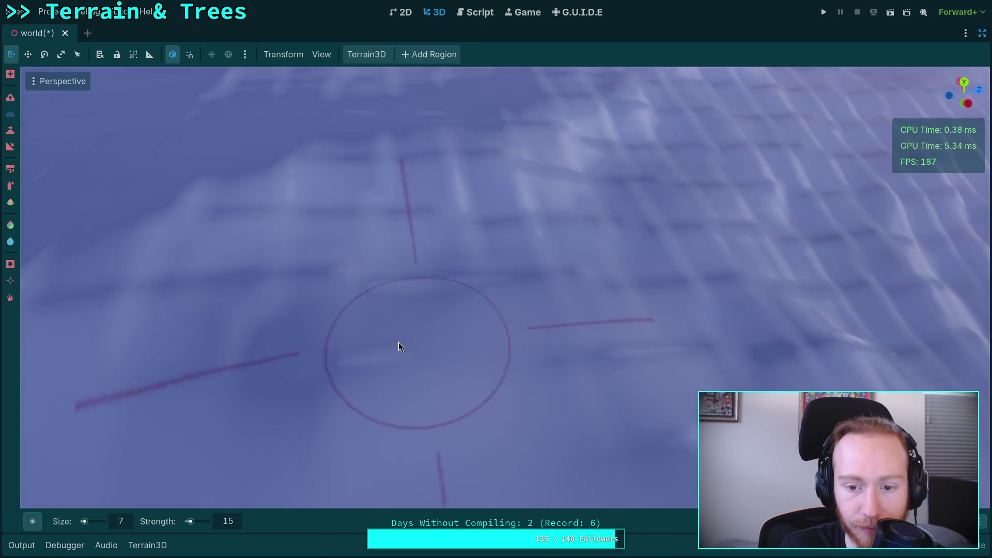
mouse_move(154, 293)
left_mouse_down()
mouse_move(406, 285)
mouse_move(269, 295)
left_mouse_up()
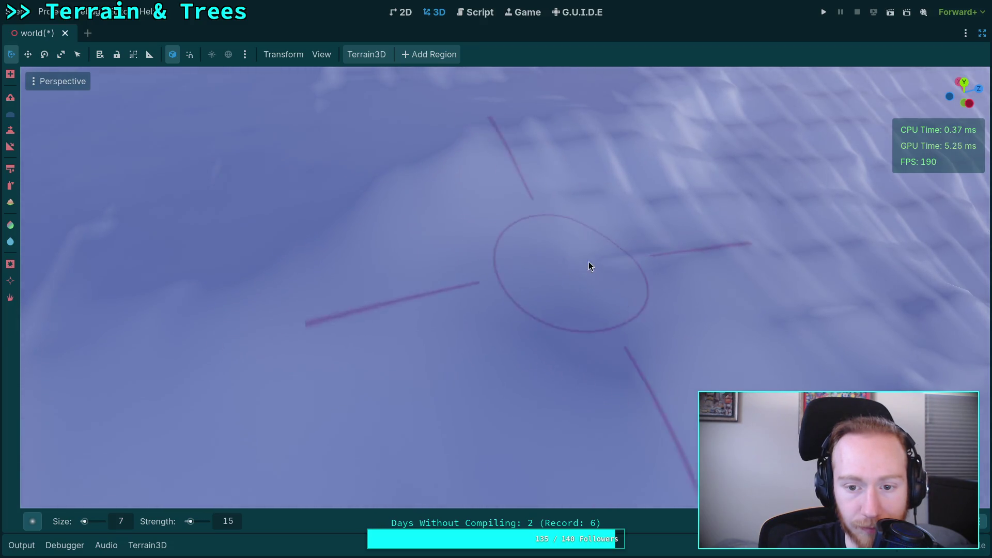
left_click_drag(666, 260, 621, 244)
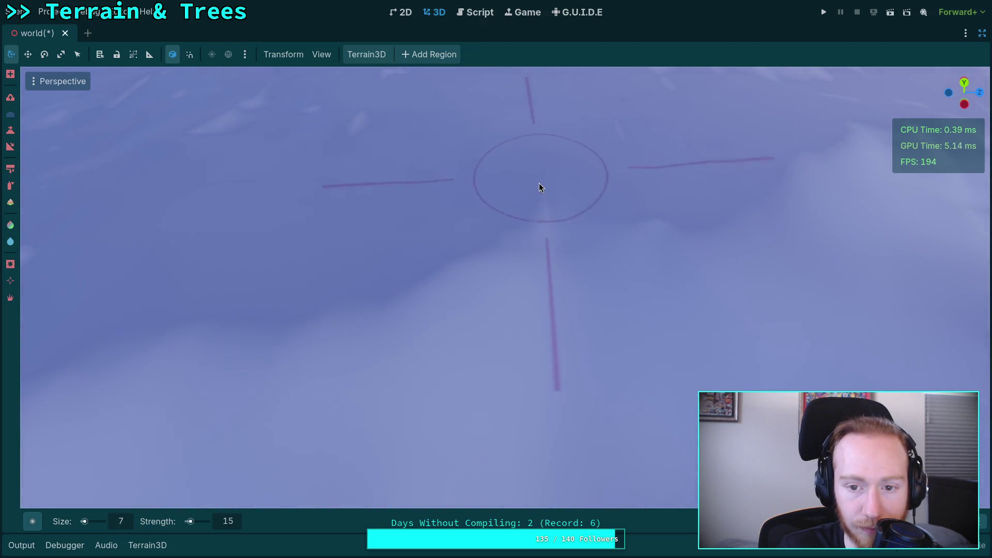
mouse_move(556, 334)
left_mouse_down()
mouse_move(439, 290)
mouse_move(451, 328)
left_mouse_up()
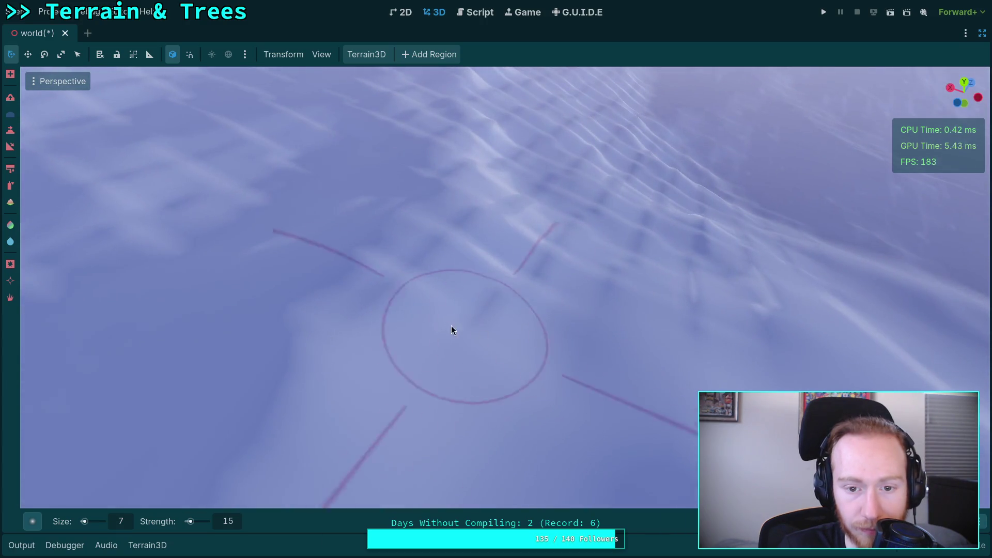
left_click_drag(577, 360, 441, 206)
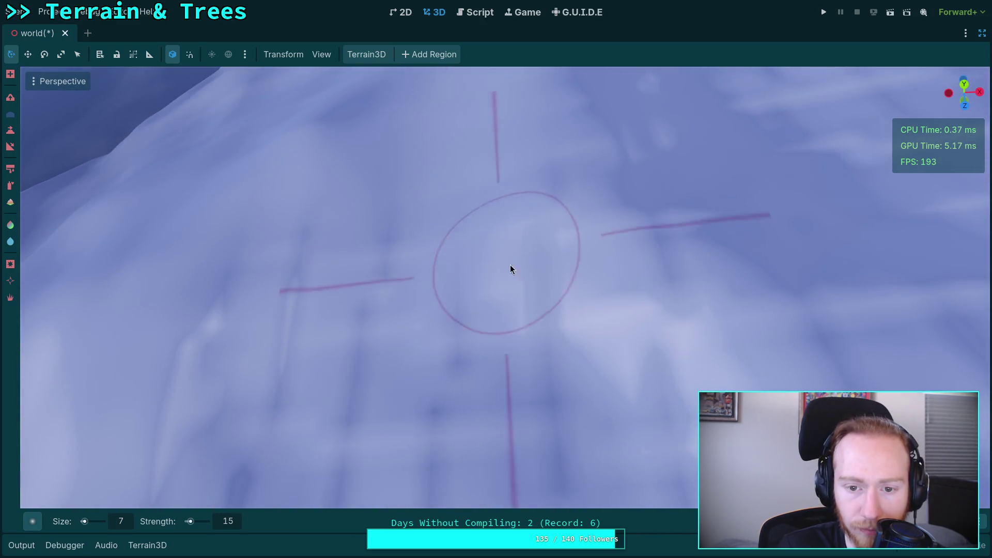
left_click_drag(549, 210, 496, 211)
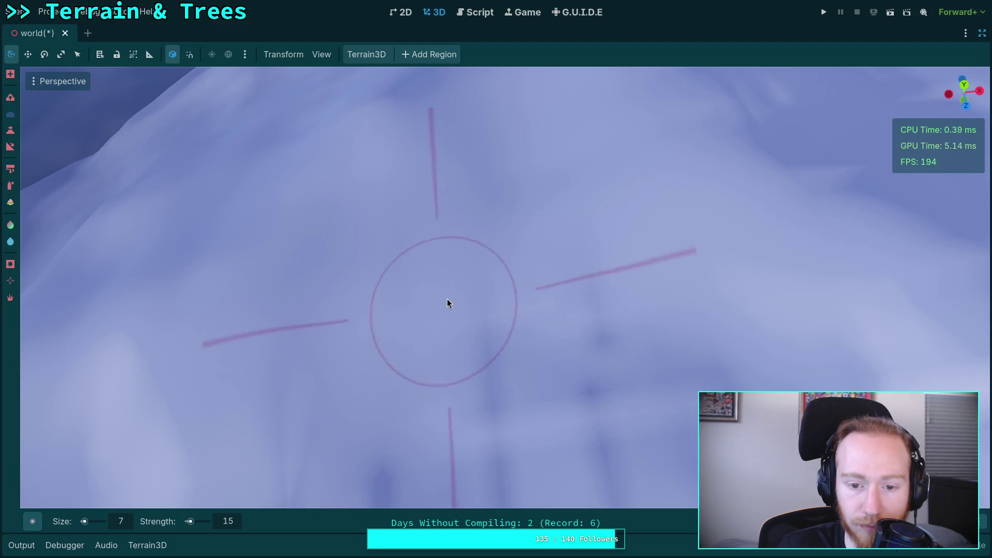
left_click_drag(620, 366, 337, 322)
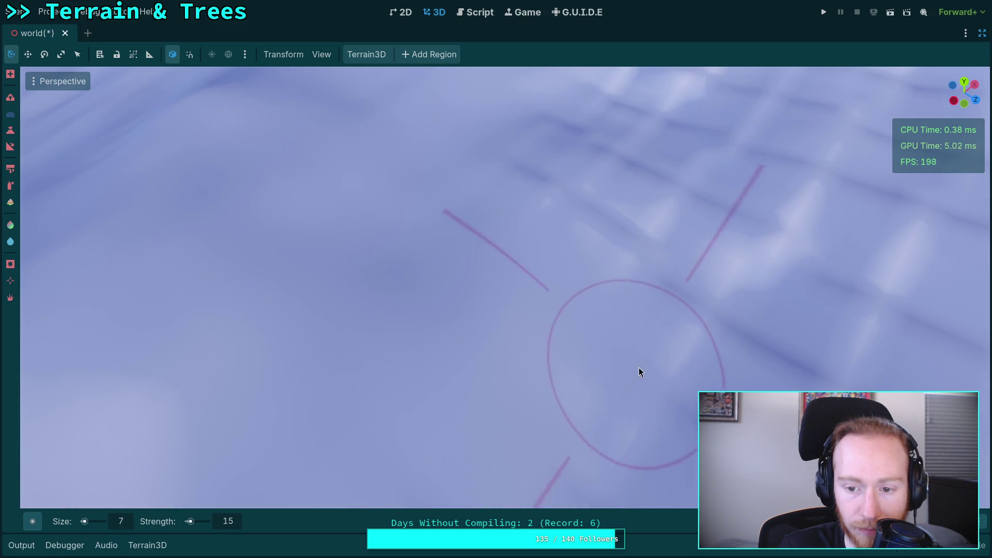
mouse_move(641, 384)
left_mouse_down()
mouse_move(801, 439)
mouse_move(556, 332)
left_mouse_up()
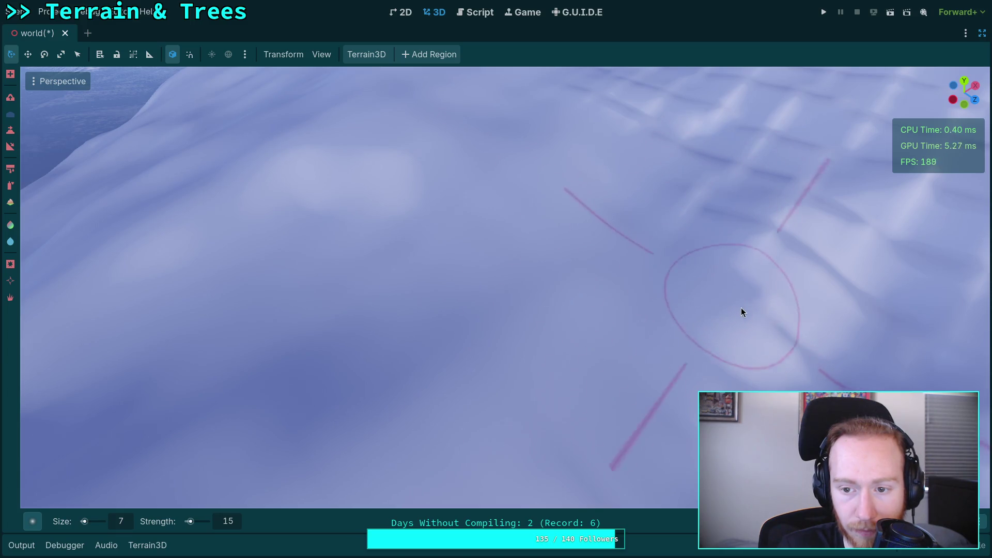
mouse_move(741, 310)
left_mouse_down()
mouse_move(731, 341)
mouse_move(395, 226)
mouse_move(445, 217)
mouse_move(633, 144)
mouse_move(617, 73)
mouse_move(615, 220)
mouse_move(505, 287)
mouse_move(470, 424)
mouse_move(573, 213)
mouse_move(646, 288)
mouse_move(676, 270)
mouse_move(221, 387)
mouse_move(448, 293)
mouse_move(598, 398)
mouse_move(582, 260)
left_mouse_up()
From a steeper top-down view, smooth the remaining ridges on the rough slopes.
mouse_move(469, 210)
left_mouse_down()
mouse_move(620, 362)
mouse_move(465, 336)
mouse_move(382, 271)
left_mouse_up()
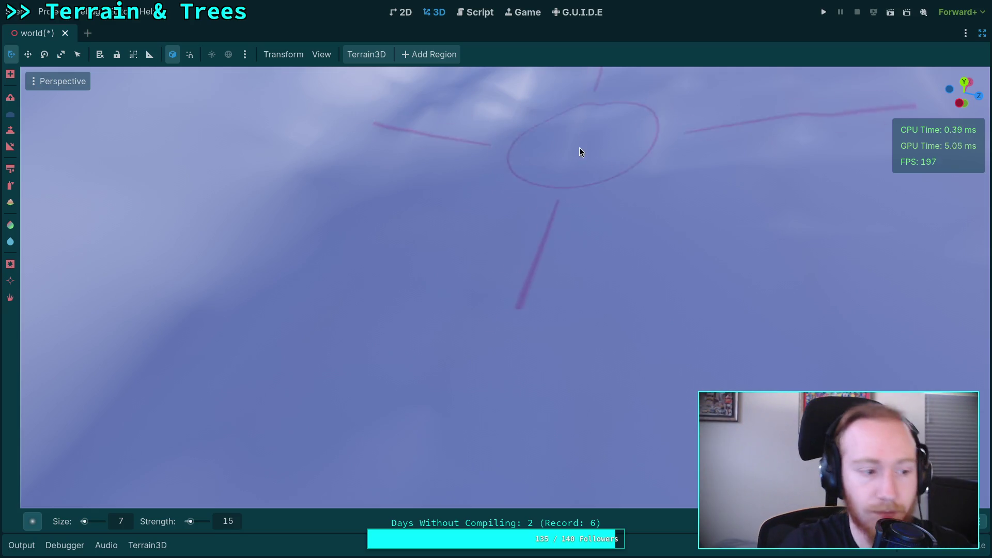
left_click_drag(579, 147, 578, 184)
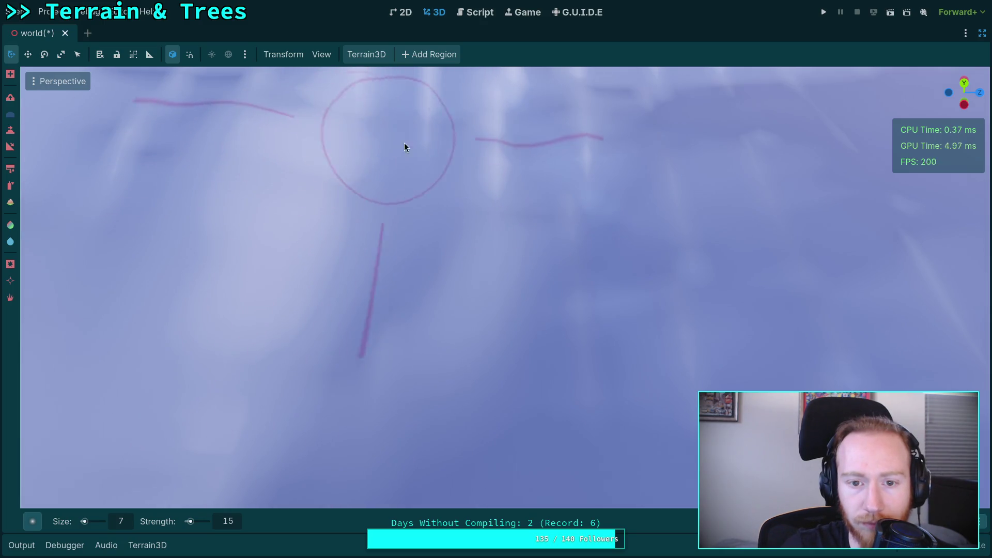
mouse_move(686, 341)
left_mouse_down()
mouse_move(687, 289)
mouse_move(370, 247)
left_mouse_up()
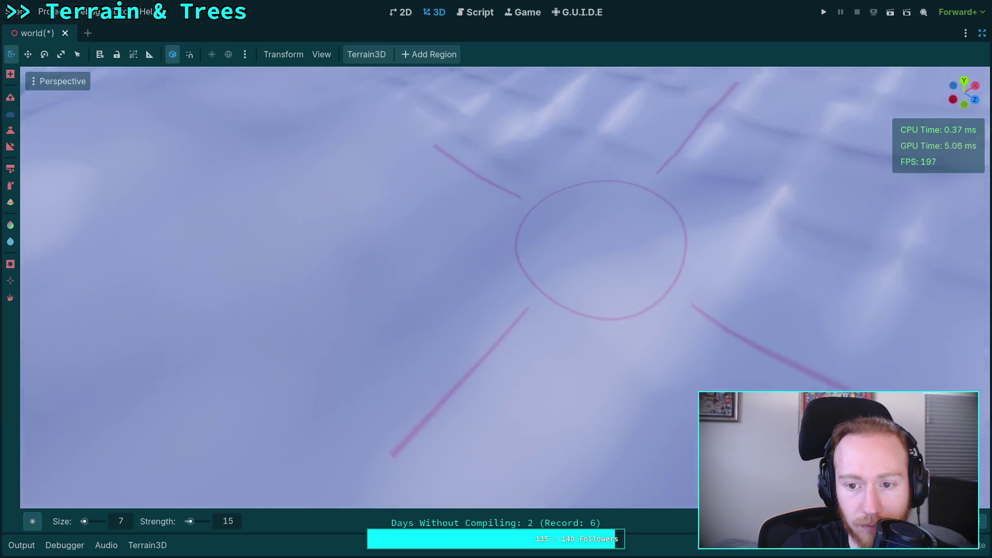
left_click_drag(601, 250, 580, 224)
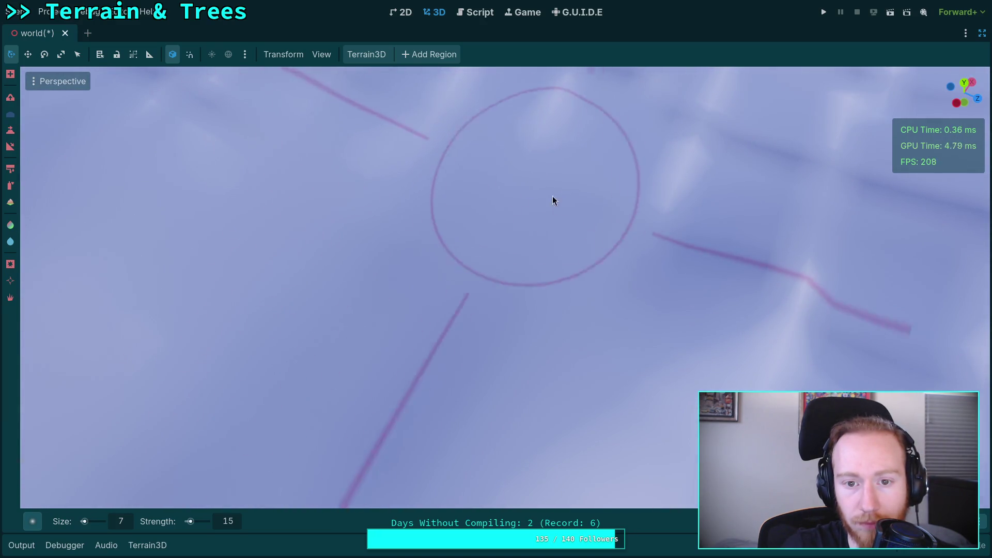
left_click_drag(763, 261, 505, 290)
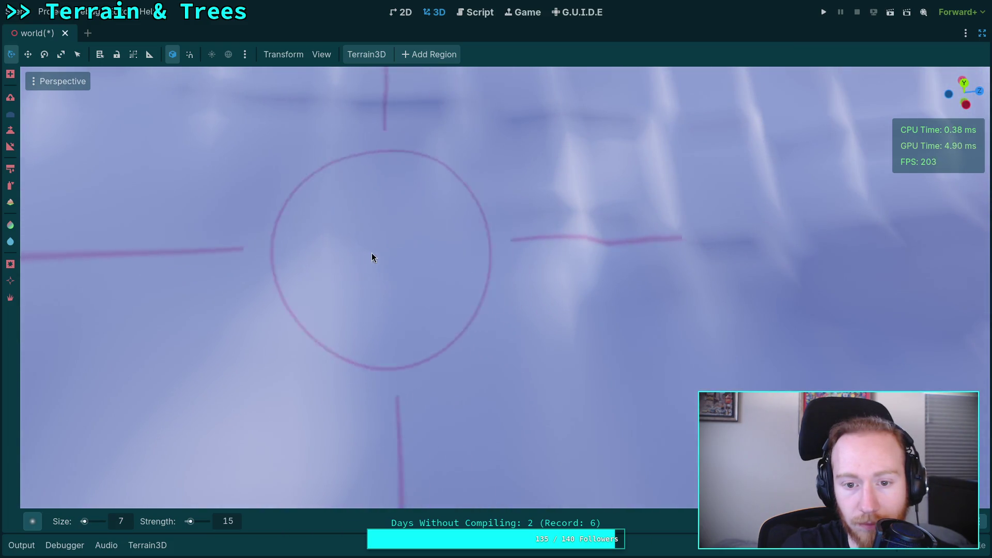
mouse_move(588, 236)
left_mouse_down()
mouse_move(465, 288)
mouse_move(465, 243)
mouse_move(383, 312)
left_mouse_up()
mouse_move(277, 202)
left_mouse_down()
mouse_move(238, 276)
mouse_move(432, 295)
left_mouse_up()
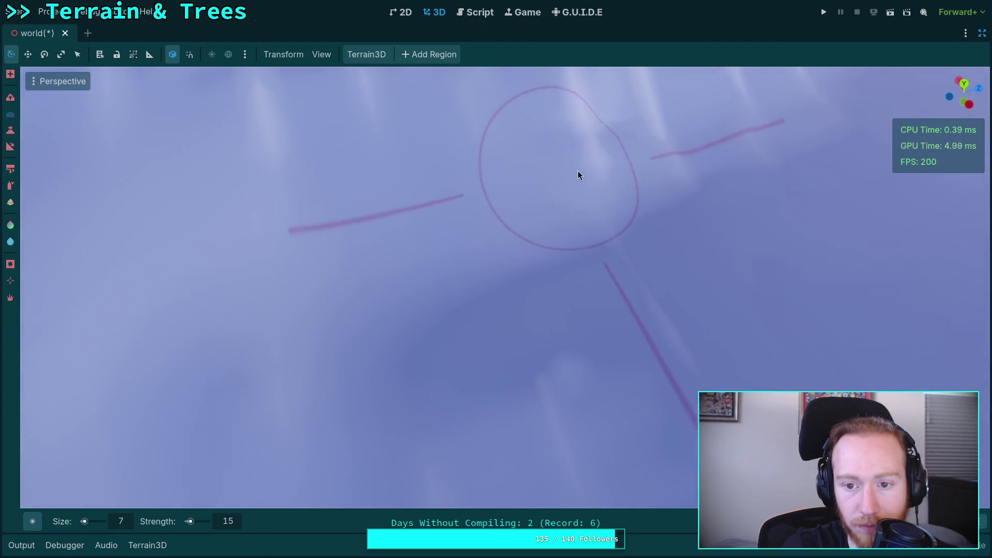
mouse_move(607, 206)
left_mouse_down()
mouse_move(548, 139)
mouse_move(554, 250)
left_mouse_up()
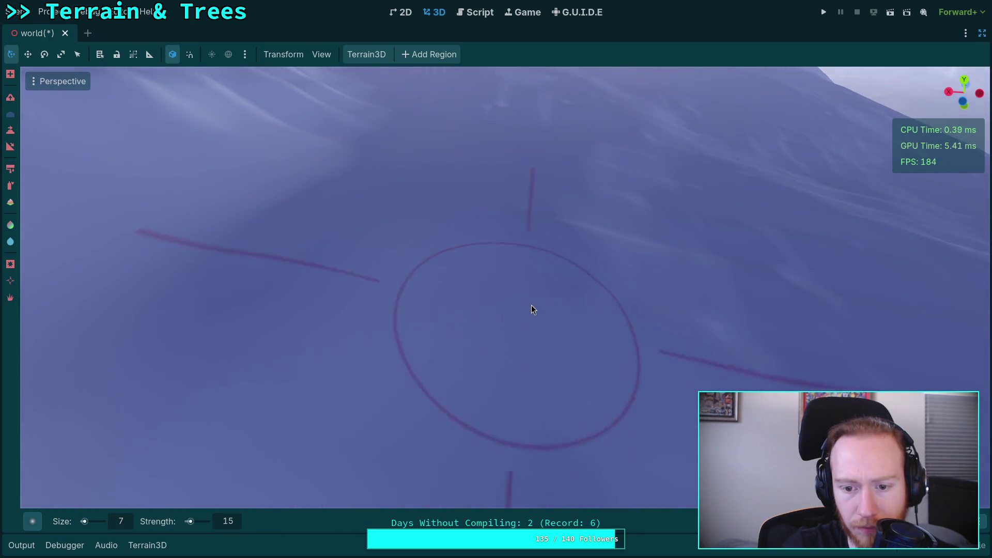
Smooth bumpy snow back and forth across the slope, rotating to new areas.
left_click_drag(694, 265, 426, 278)
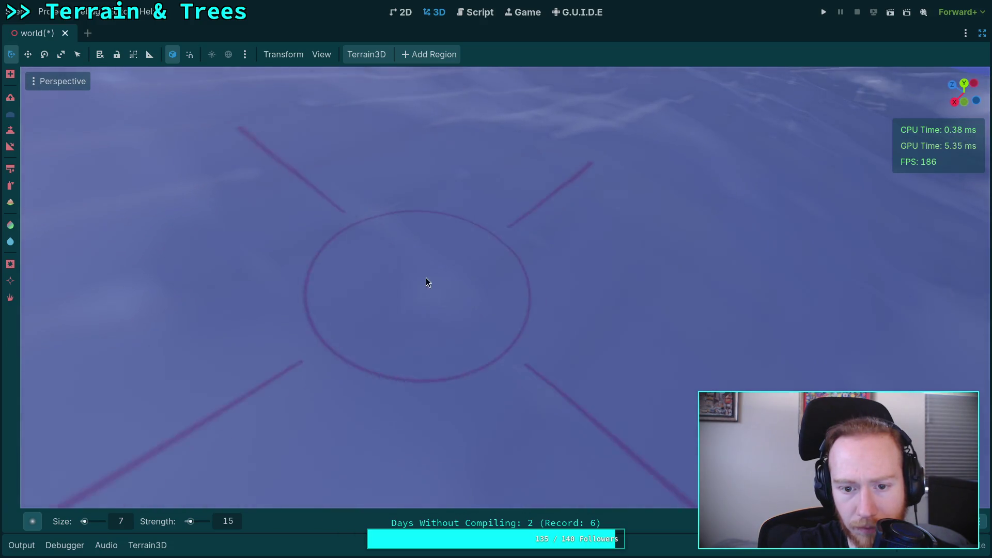
mouse_move(222, 253)
left_mouse_down()
mouse_move(178, 288)
mouse_move(499, 302)
left_mouse_up()
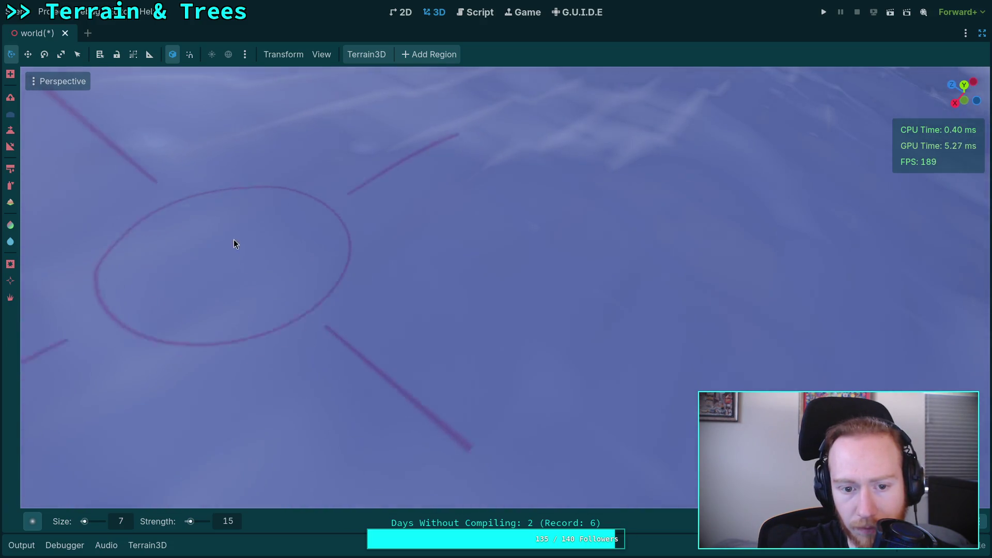
left_click_drag(233, 244, 388, 191)
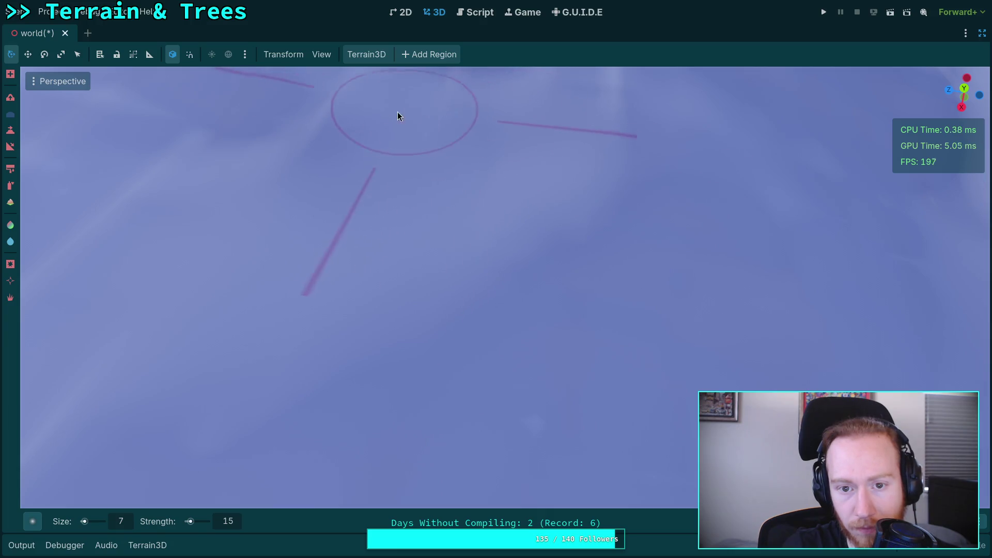
mouse_move(235, 191)
left_mouse_down()
mouse_move(114, 215)
mouse_move(390, 246)
left_mouse_up()
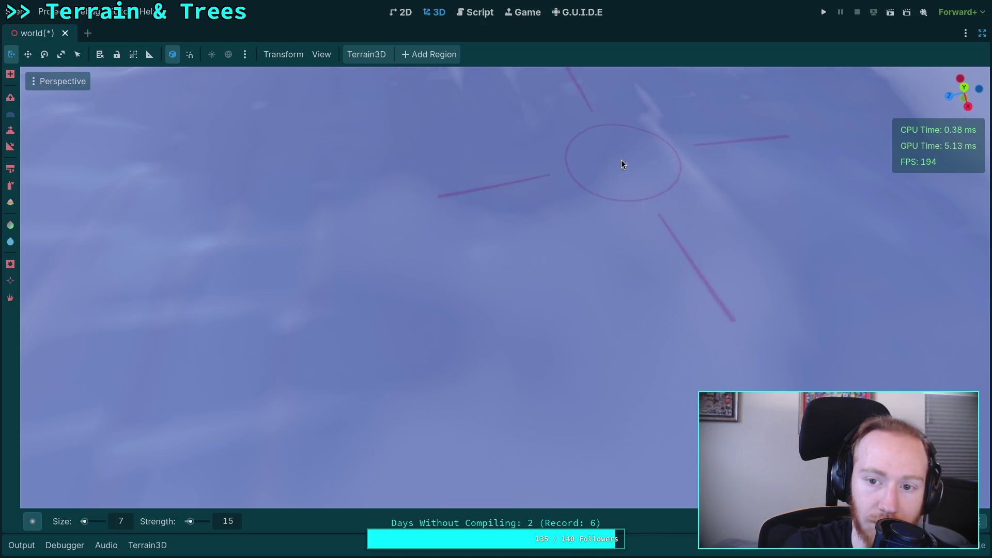
left_click_drag(727, 216, 432, 218)
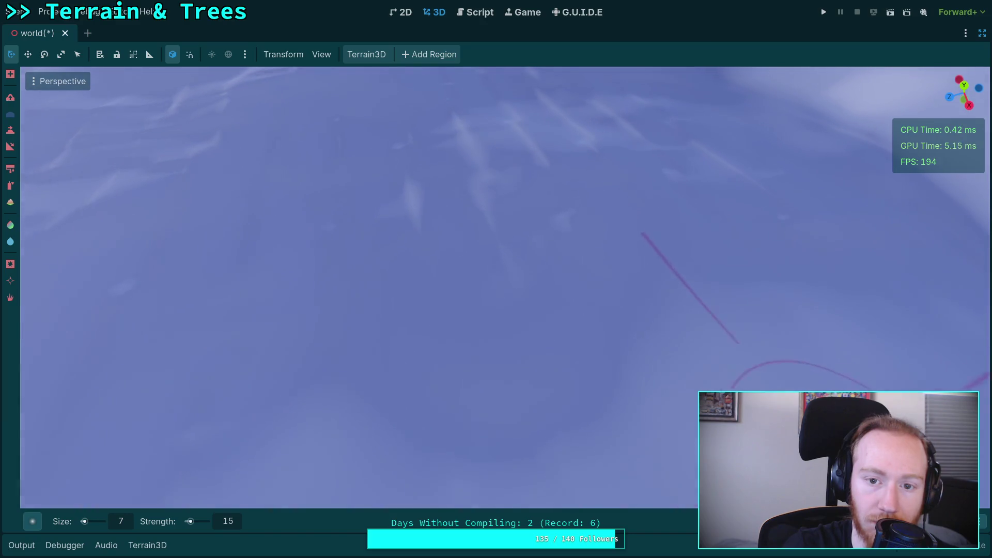
left_click_drag(559, 226, 467, 240)
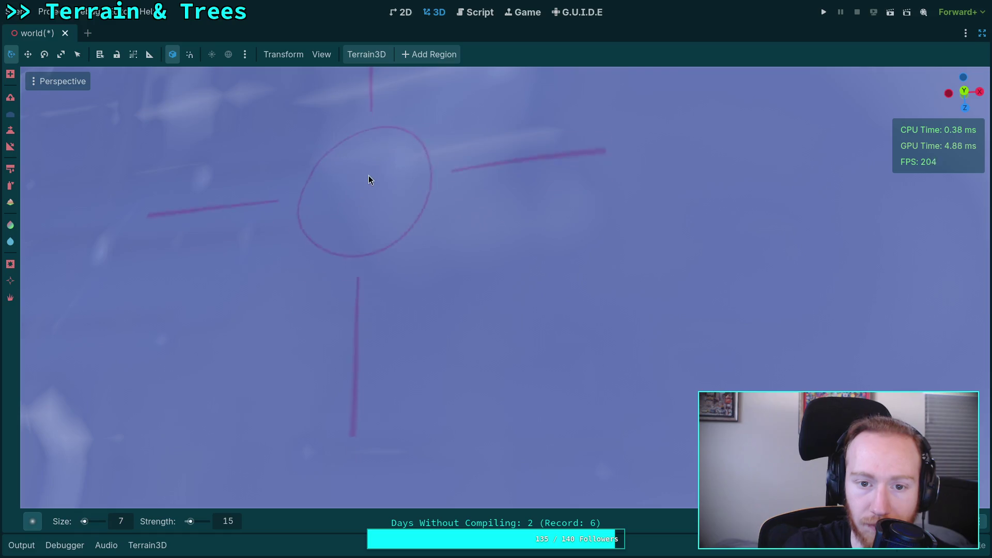
mouse_move(458, 199)
left_mouse_down()
mouse_move(640, 310)
mouse_move(376, 253)
mouse_move(480, 209)
mouse_move(582, 134)
mouse_move(537, 212)
mouse_move(628, 163)
left_mouse_up()
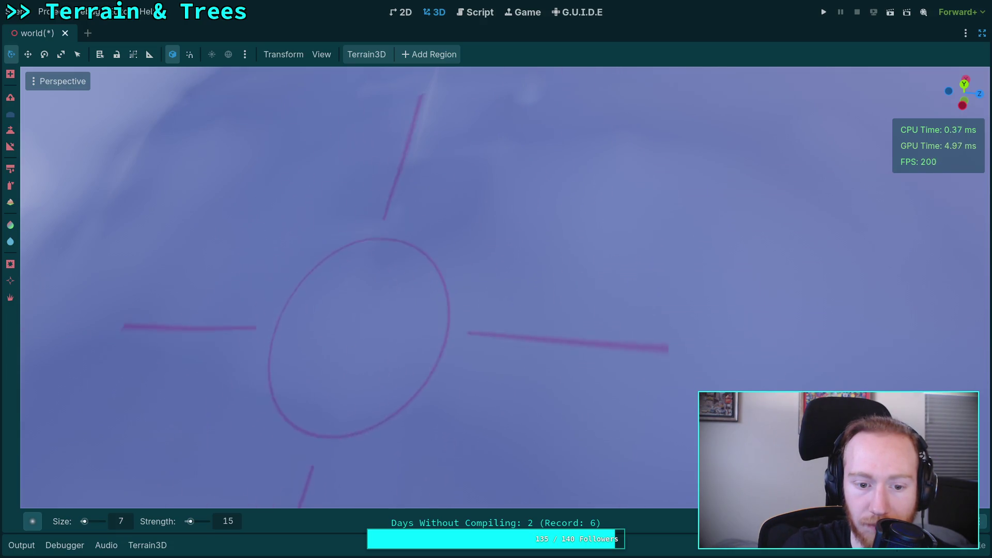
Zoom in closer and smooth further rough patches, orbiting between them.
scroll(355, 325, "up", 3)
mouse_move(353, 279)
left_mouse_down()
mouse_move(404, 128)
mouse_move(531, 201)
mouse_move(548, 227)
mouse_move(571, 223)
left_mouse_up()
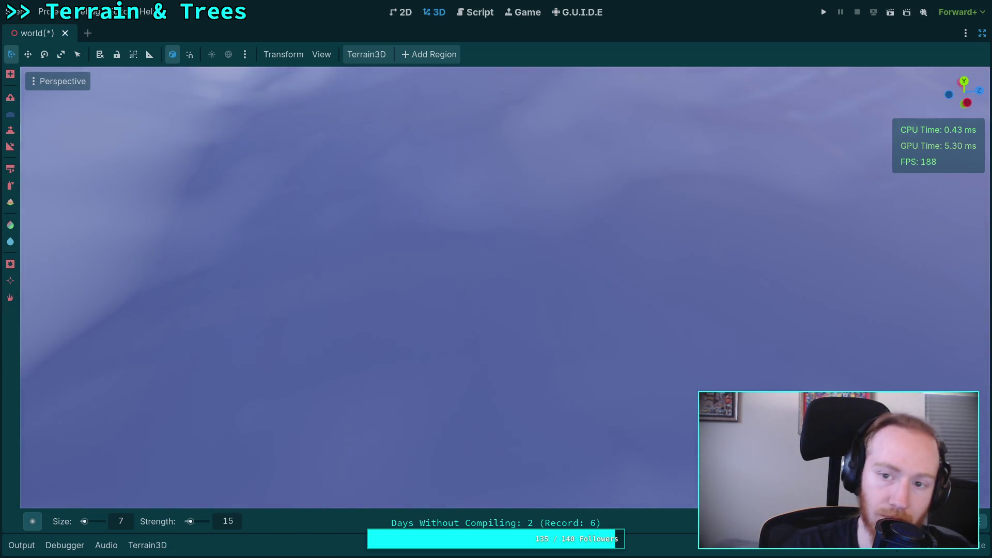
mouse_move(303, 249)
left_mouse_down()
mouse_move(507, 287)
mouse_move(569, 274)
mouse_move(448, 241)
mouse_move(463, 345)
left_mouse_up()
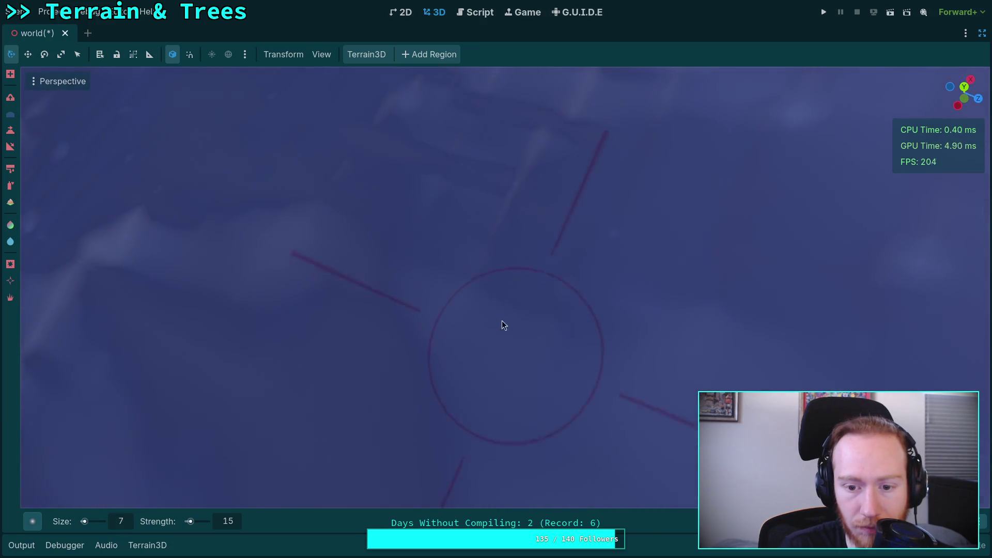
mouse_move(525, 186)
left_mouse_down()
mouse_move(522, 212)
mouse_move(382, 331)
left_mouse_up()
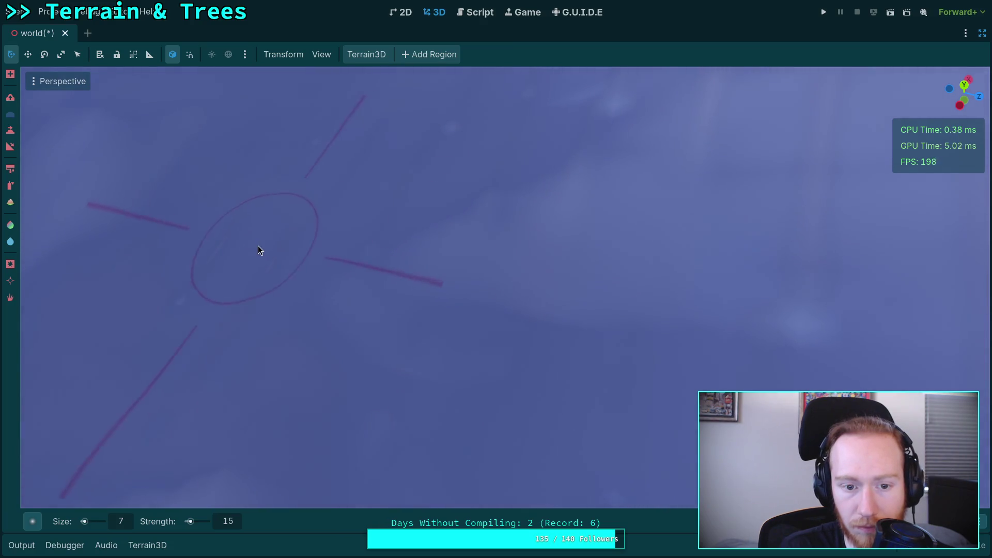
left_click_drag(294, 306, 291, 306)
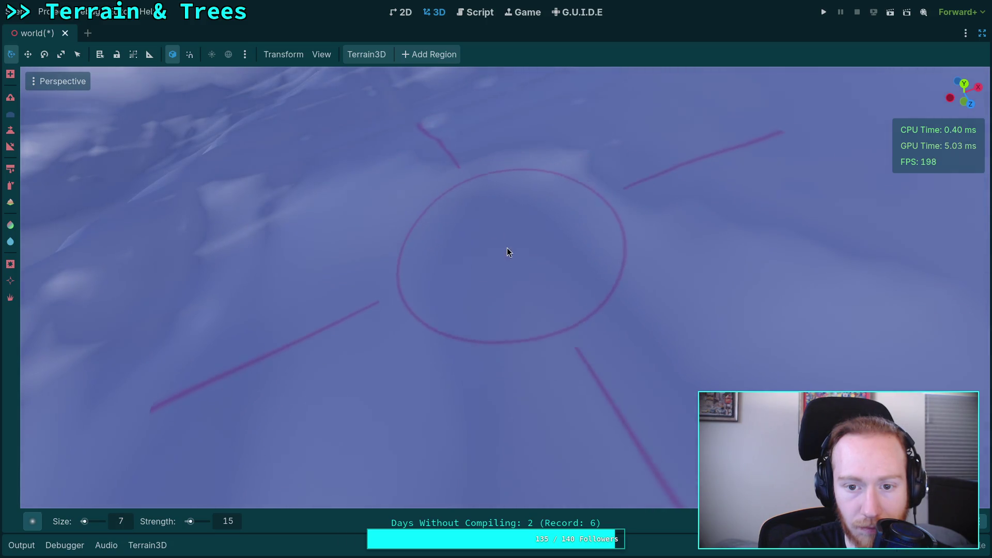
left_click_drag(506, 252, 386, 284)
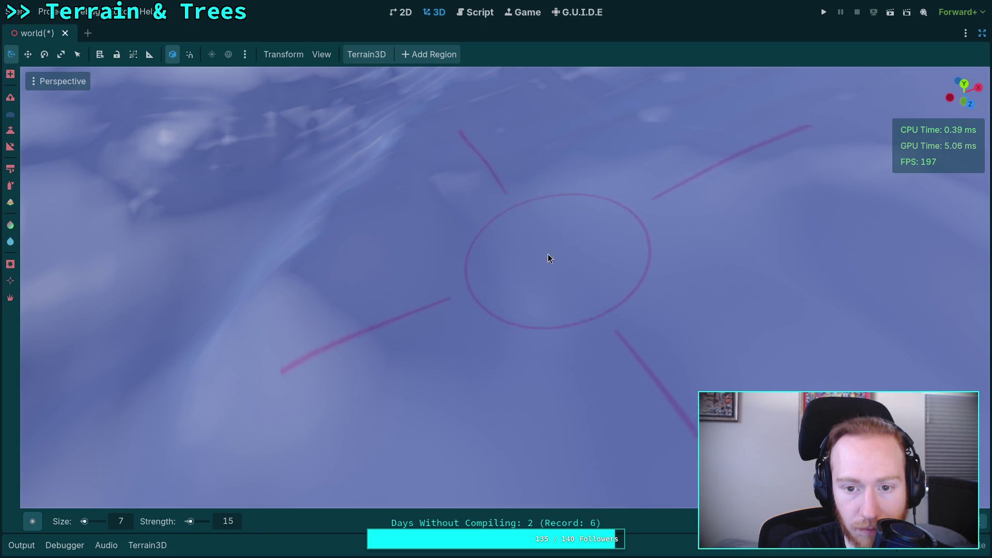
mouse_move(454, 187)
left_mouse_down()
mouse_move(542, 200)
mouse_move(510, 268)
left_mouse_up()
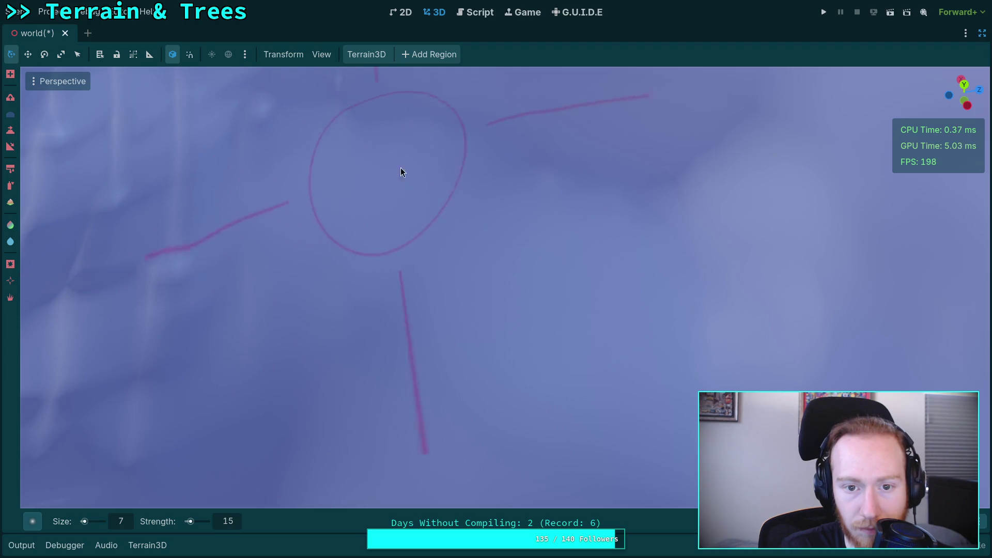
left_click_drag(518, 242, 494, 247)
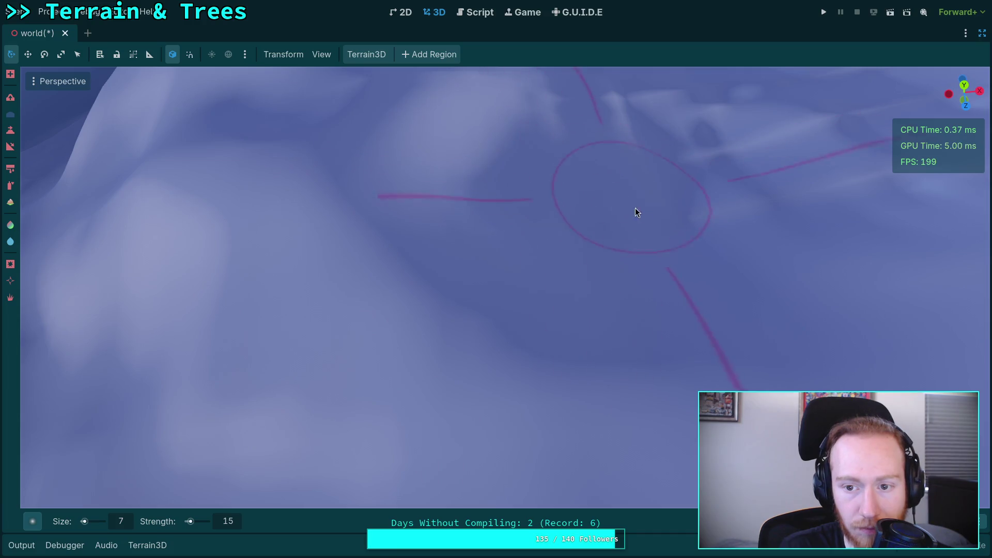
left_click_drag(717, 223, 569, 289)
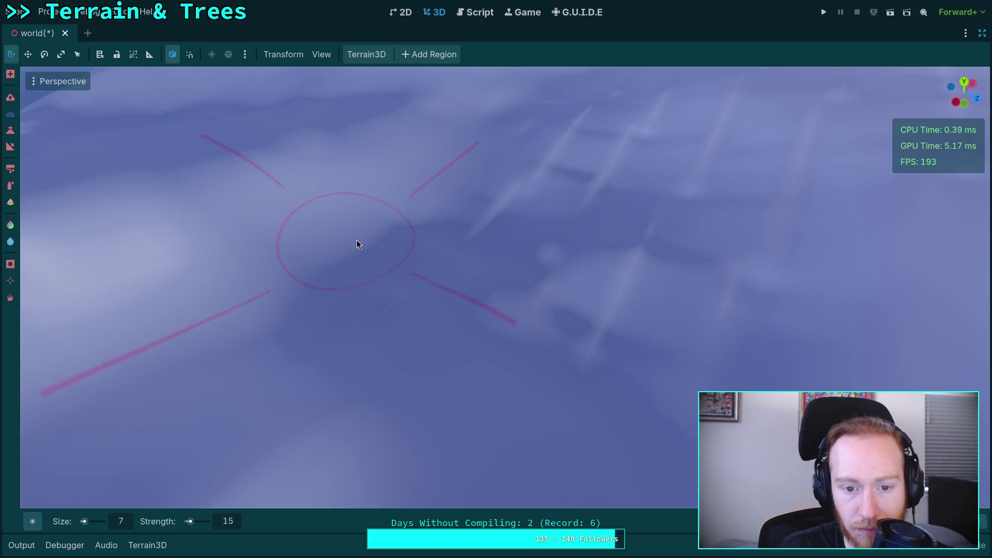
Smooth bumpy snow slopes while orbiting, checking the smoothed result.
left_click_drag(328, 266, 692, 211)
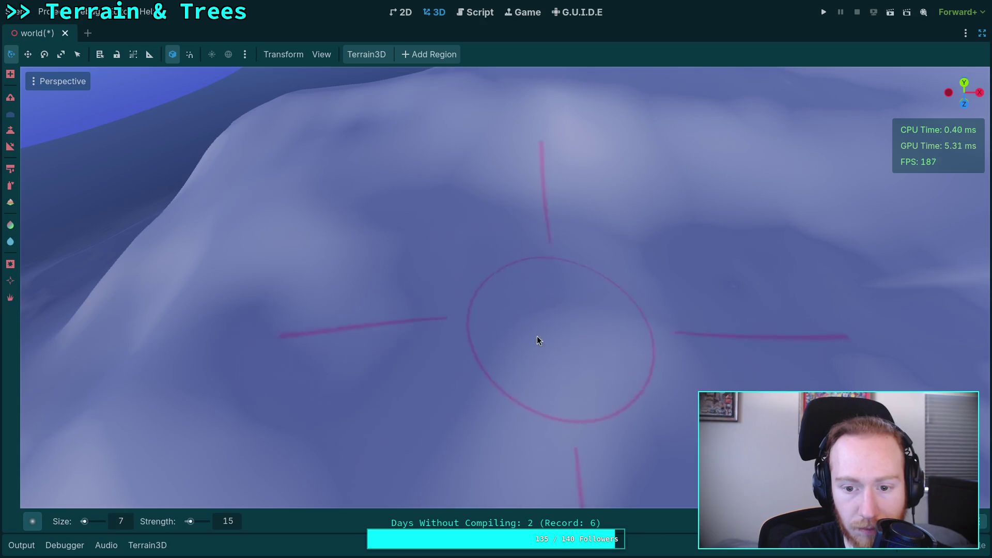
left_click_drag(538, 339, 423, 349)
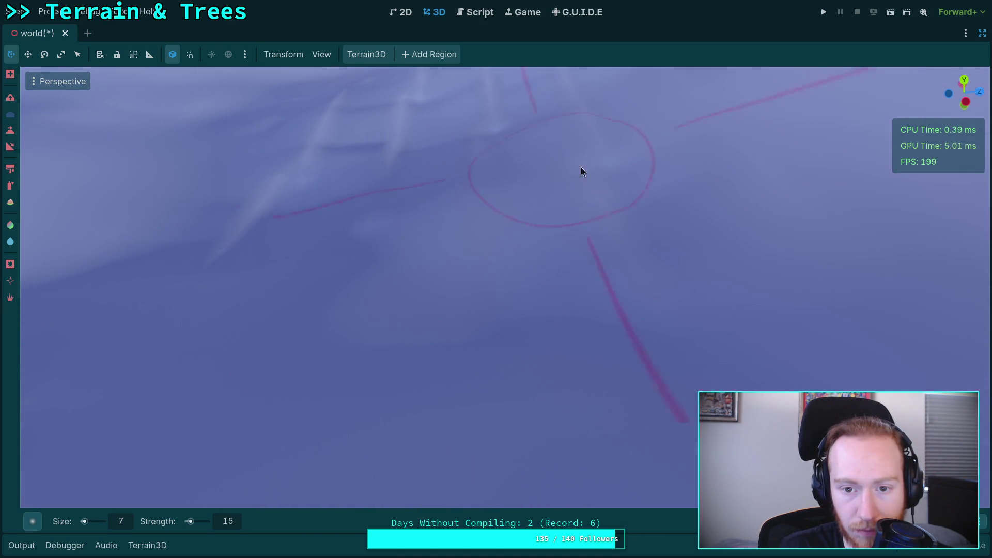
left_click_drag(583, 170, 601, 184)
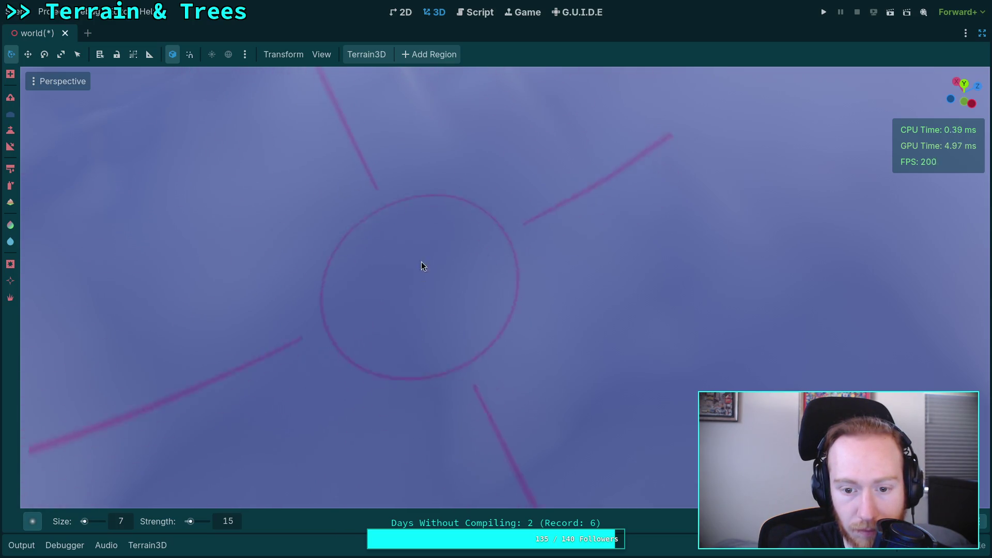
mouse_move(421, 261)
left_mouse_down()
mouse_move(424, 217)
mouse_move(385, 334)
left_mouse_up()
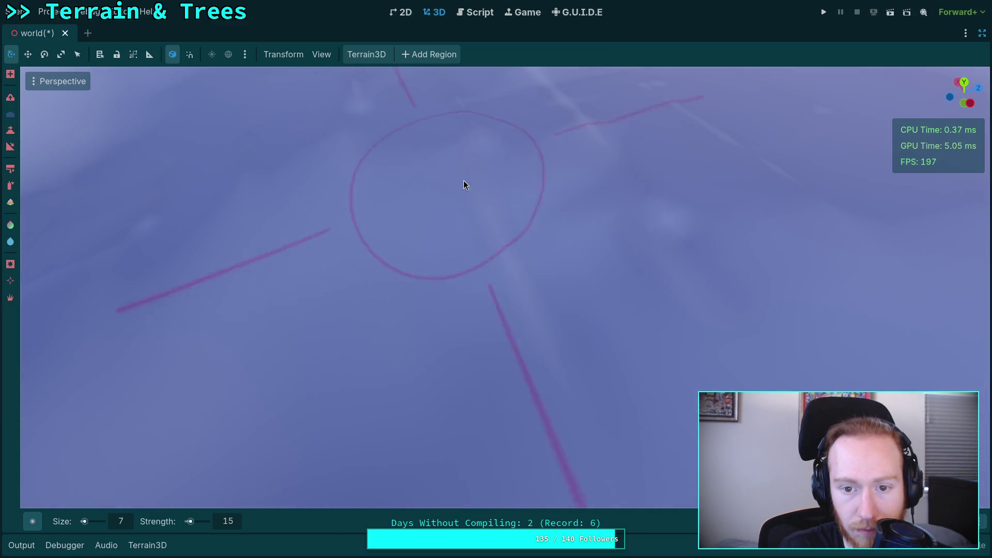
left_click_drag(593, 133, 535, 149)
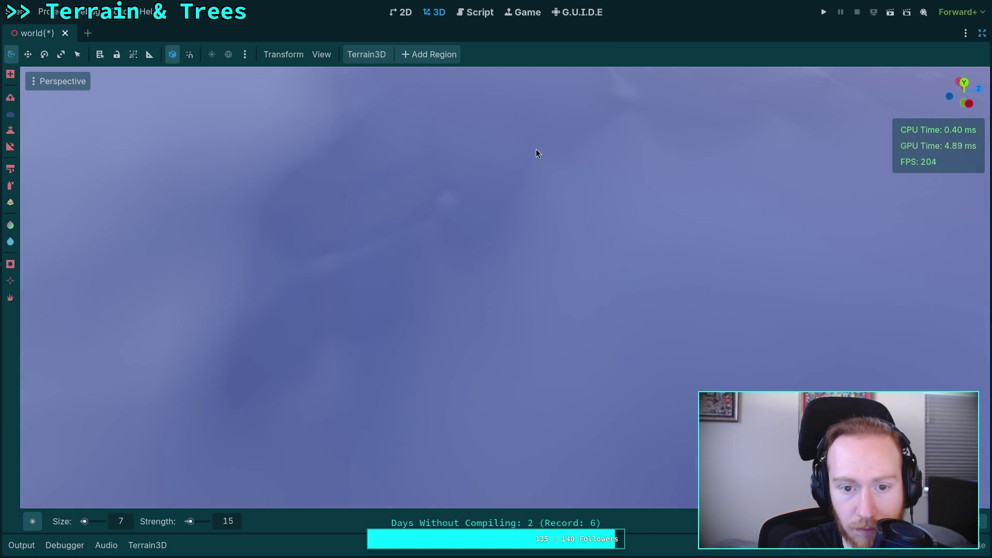
left_click_drag(397, 265, 481, 344)
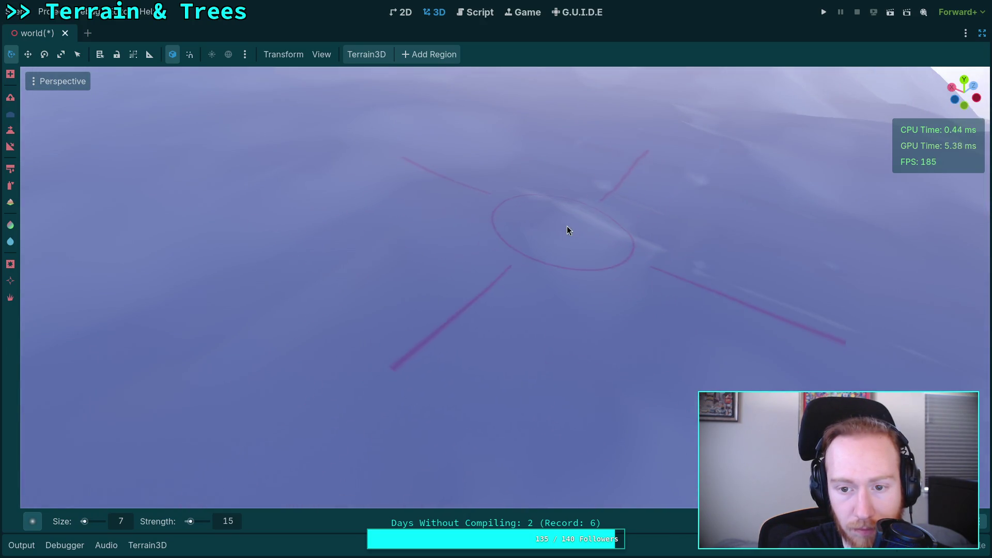
left_click_drag(567, 225, 537, 232)
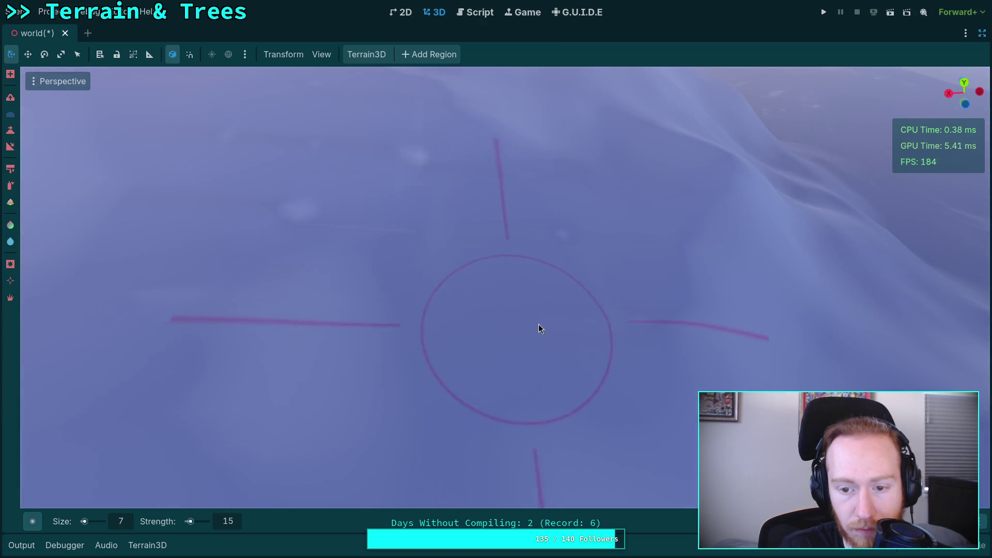
left_click_drag(459, 155, 458, 206)
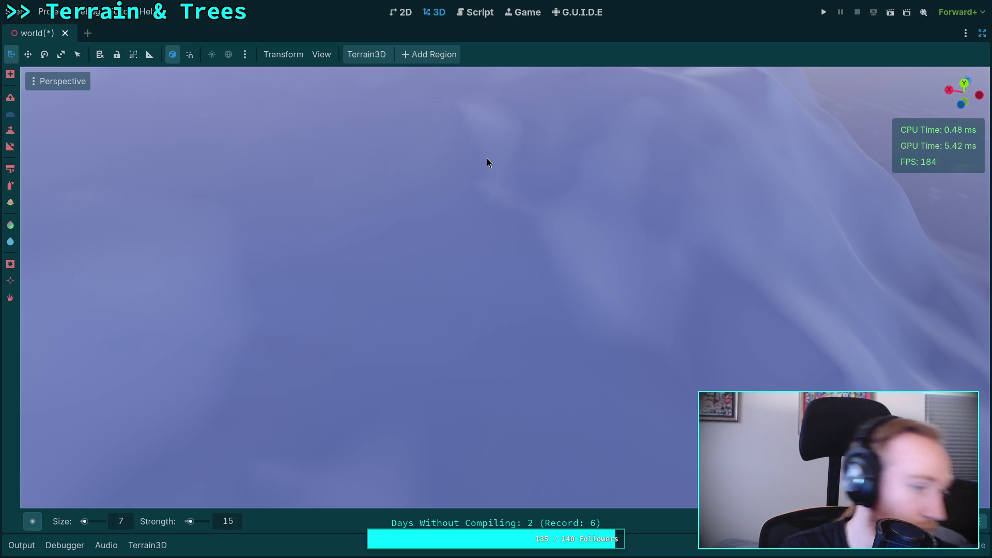
Pull back toward the distant mountains, then zoom in and smooth the next rough spot.
left_click_drag(487, 158, 464, 258)
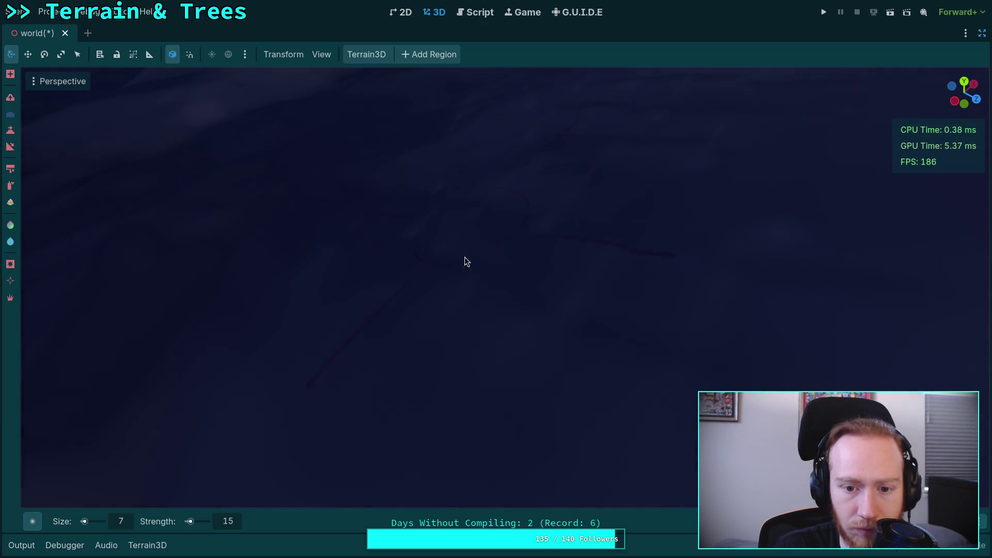
left_click_drag(638, 343, 370, 387)
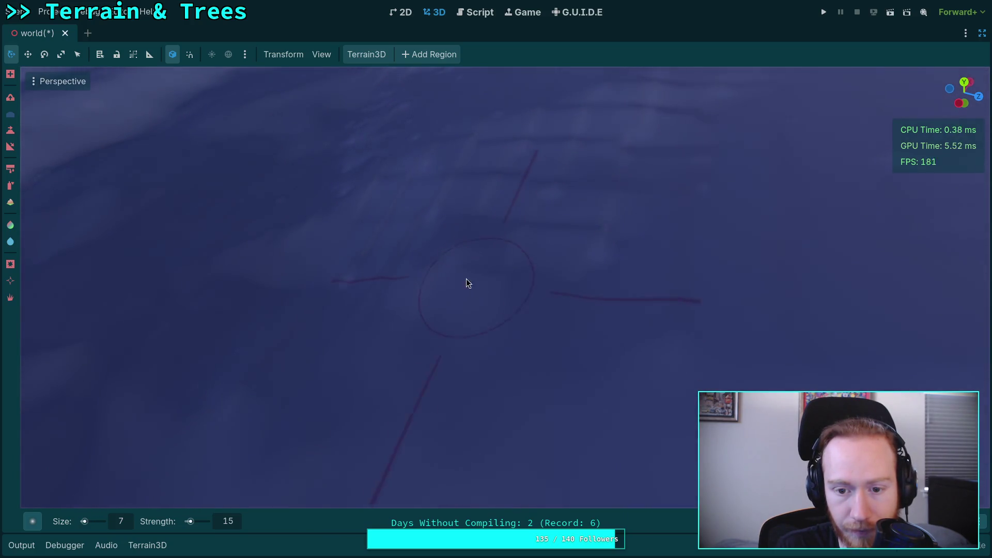
left_click_drag(361, 288, 327, 359)
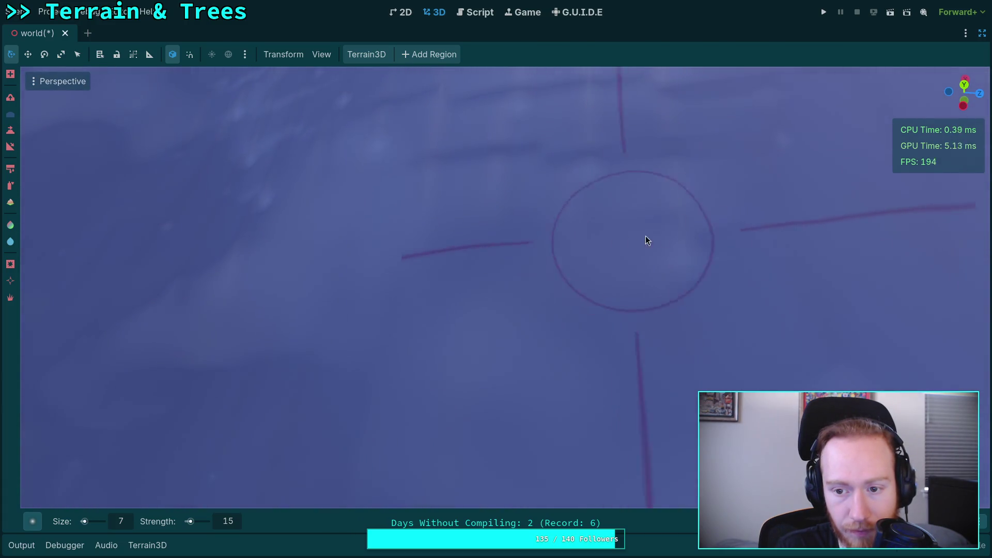
scroll(663, 273, "down", 3)
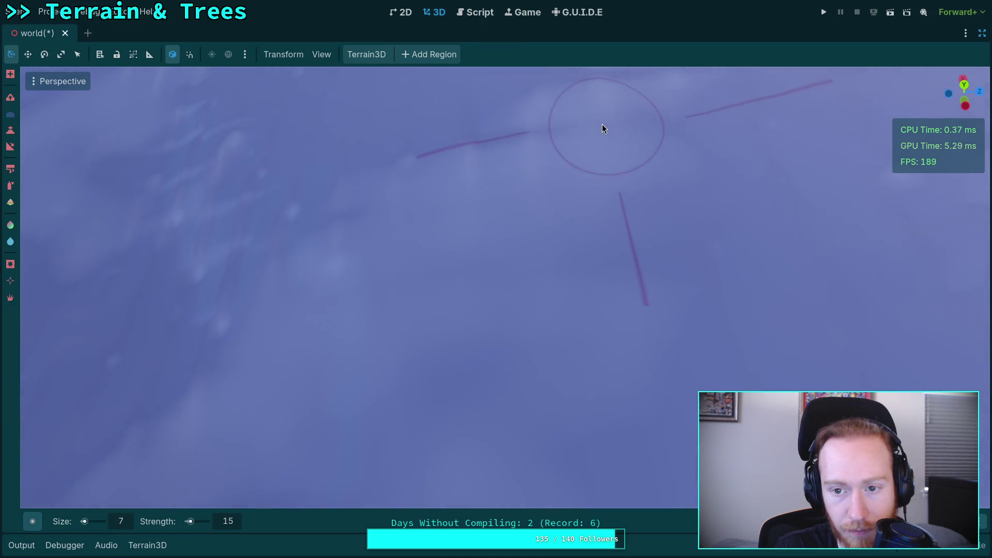
left_click_drag(451, 194, 641, 188)
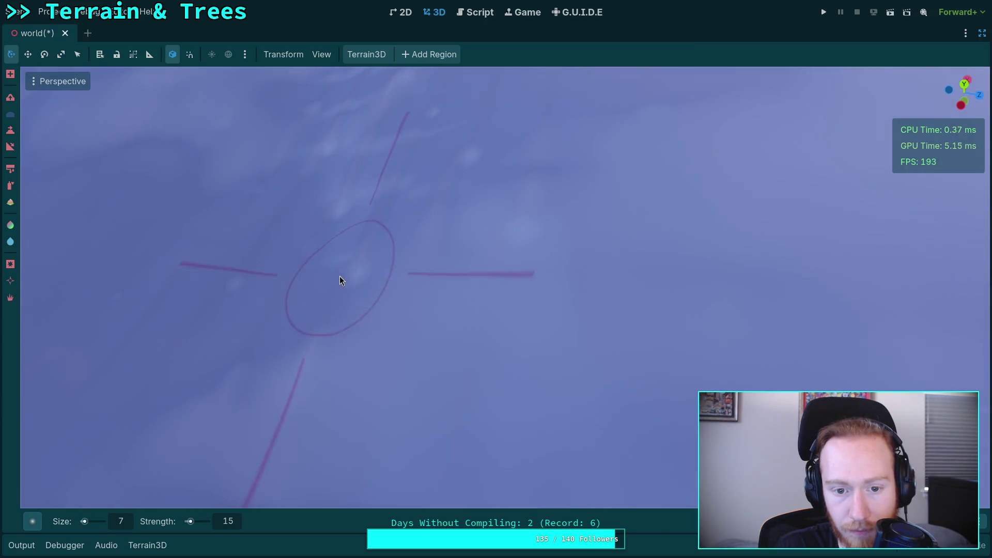
mouse_move(529, 202)
left_mouse_down()
mouse_move(791, 166)
mouse_move(405, 339)
left_mouse_up()
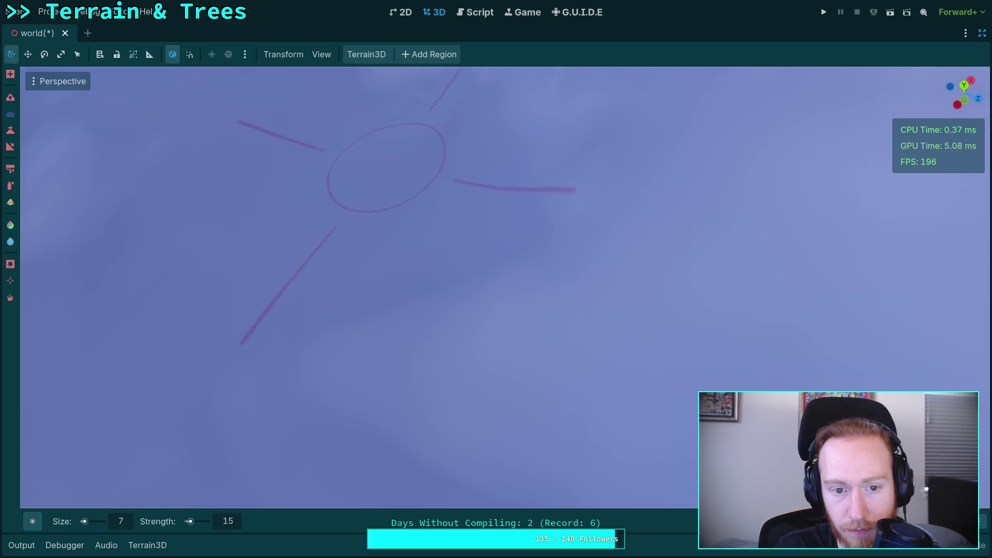
mouse_move(385, 168)
left_mouse_down()
mouse_move(321, 421)
mouse_move(313, 309)
left_mouse_up()
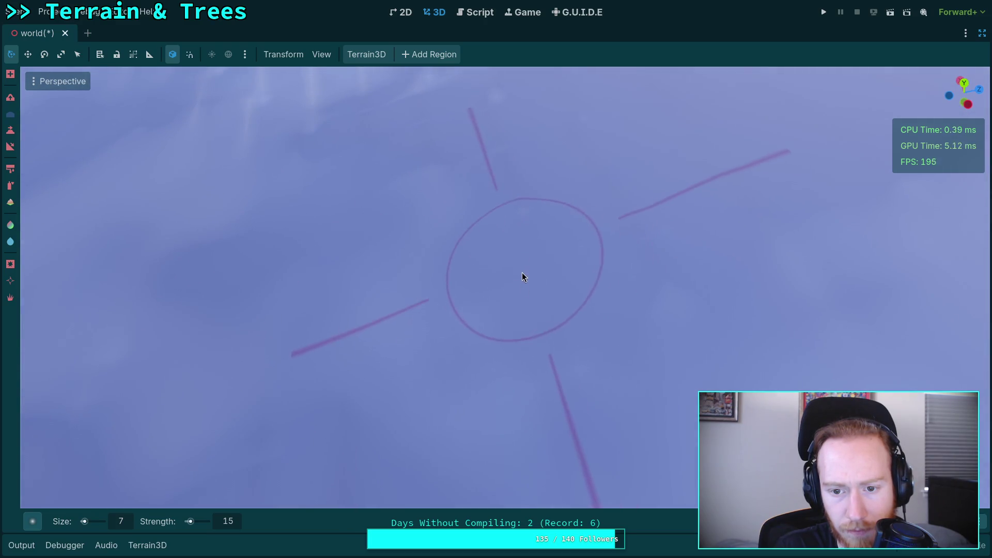
Fly the camera with right-drag freelook toward a rough area of the terrain.
right_click(518, 237)
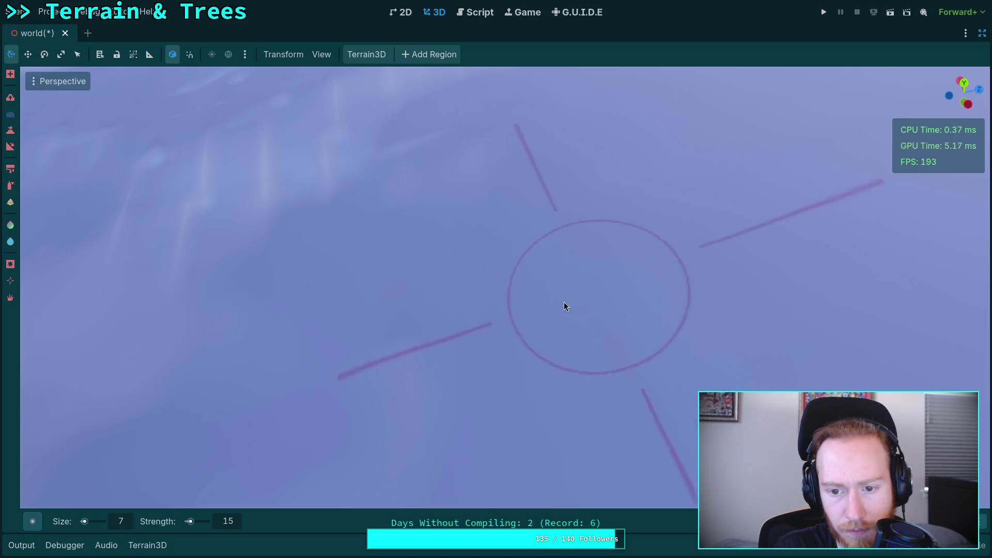
right_click(565, 306)
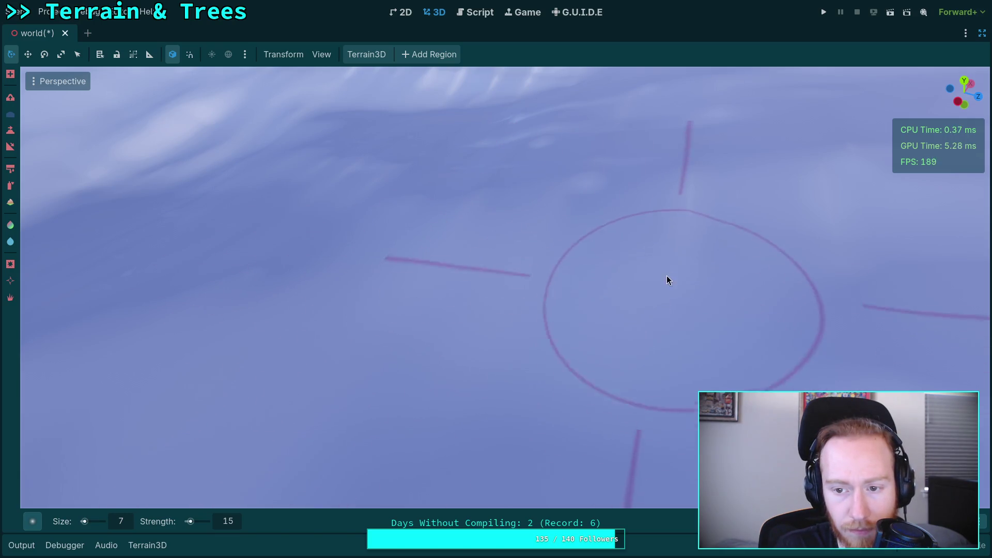
right_click(569, 191)
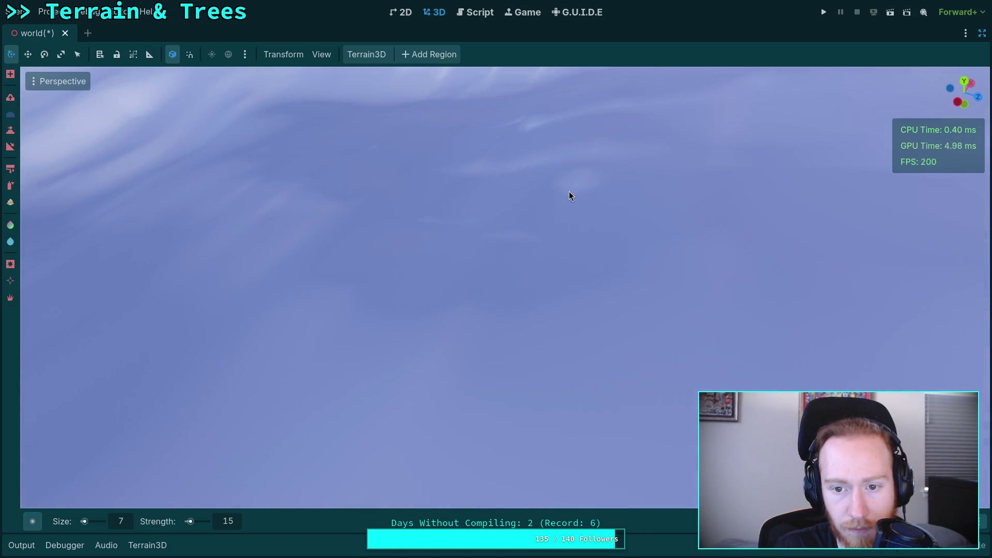
right_click(313, 192)
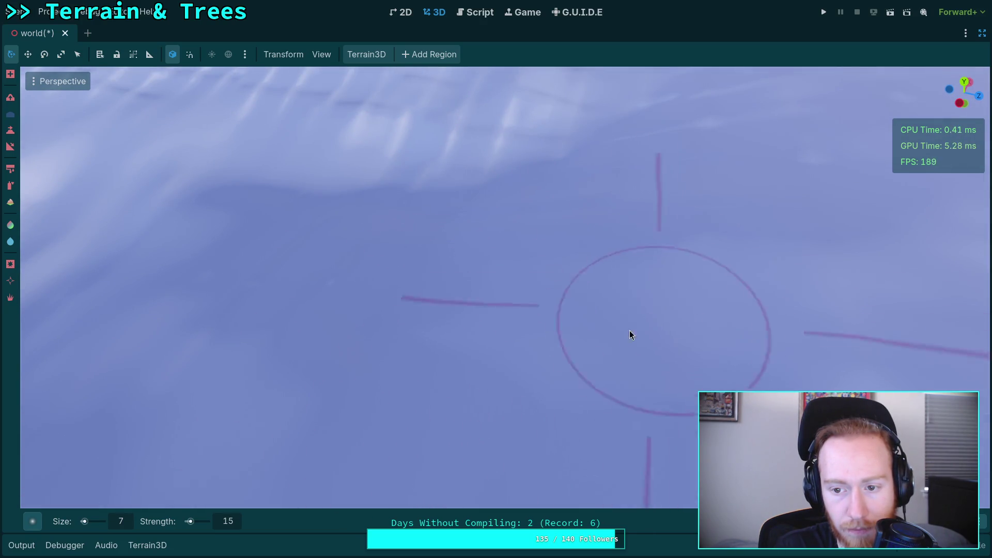
right_click(631, 334)
right_click(365, 265)
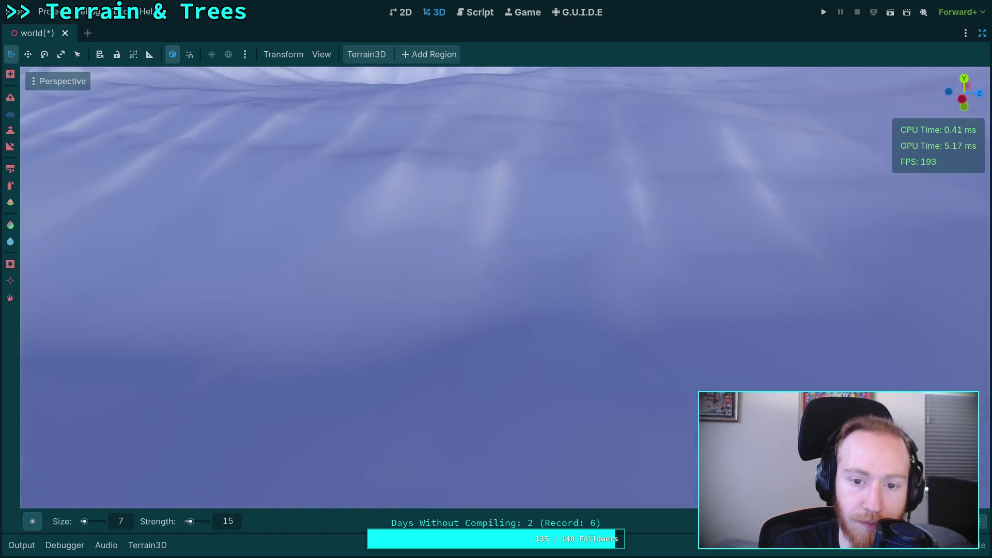
right_click(427, 293)
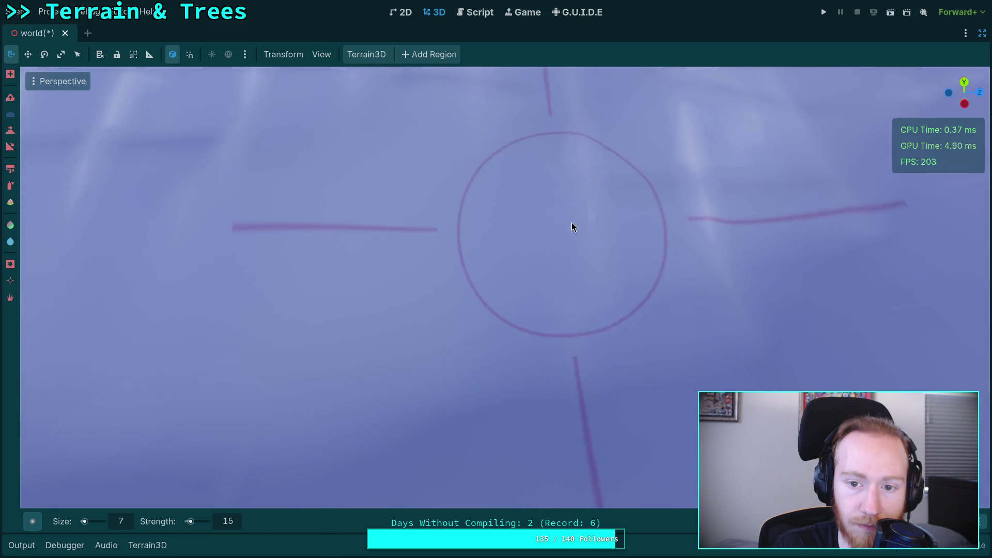
right_click(608, 294)
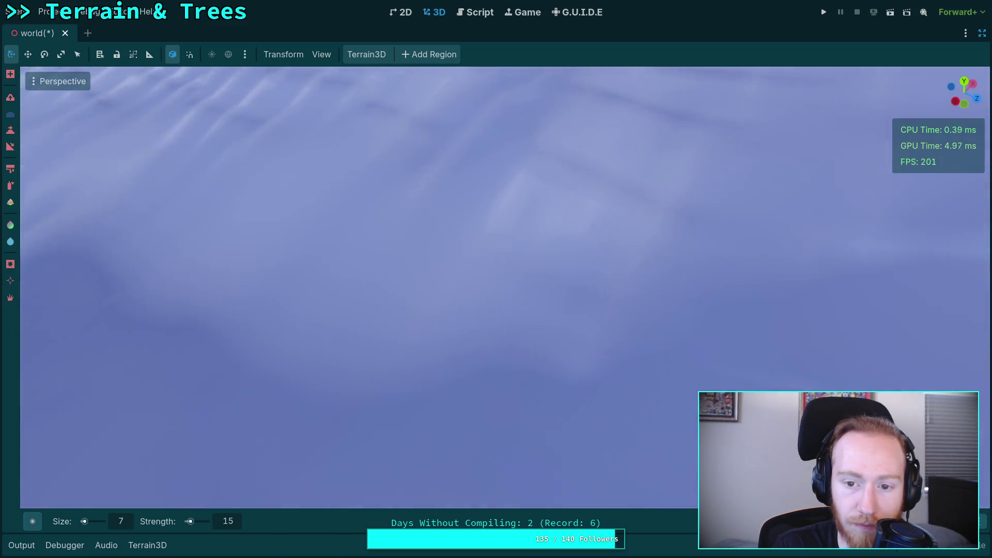
right_click(650, 262)
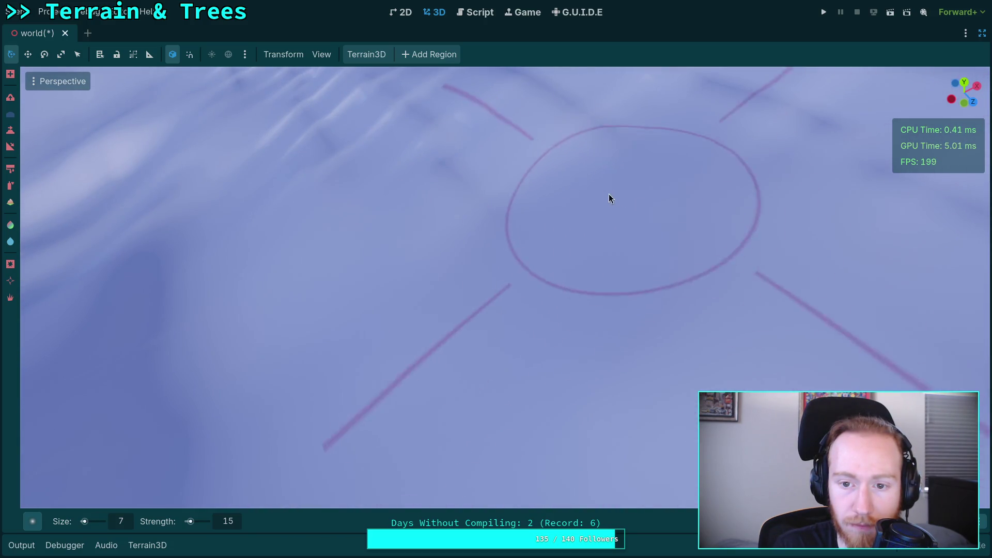
right_click(432, 182)
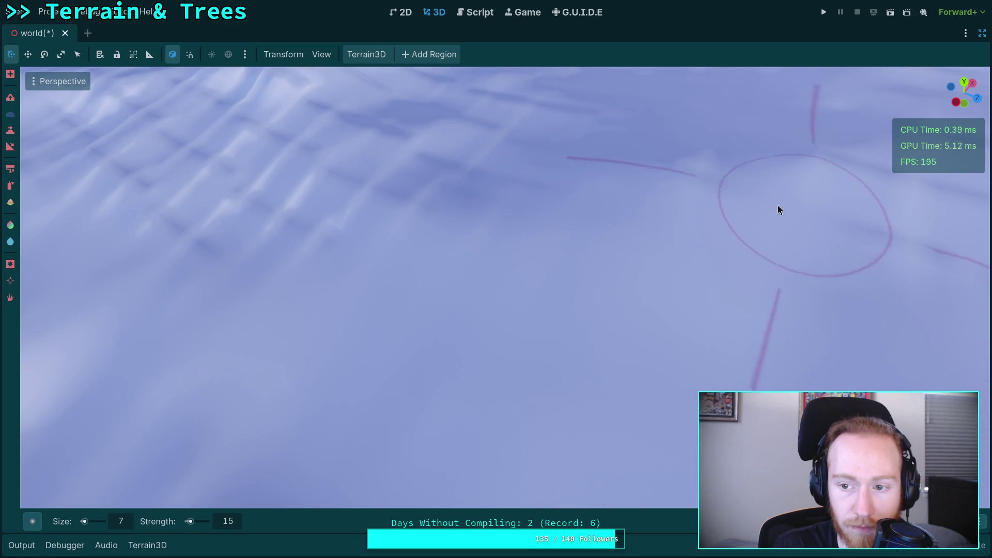
scroll(391, 227, "up", 3)
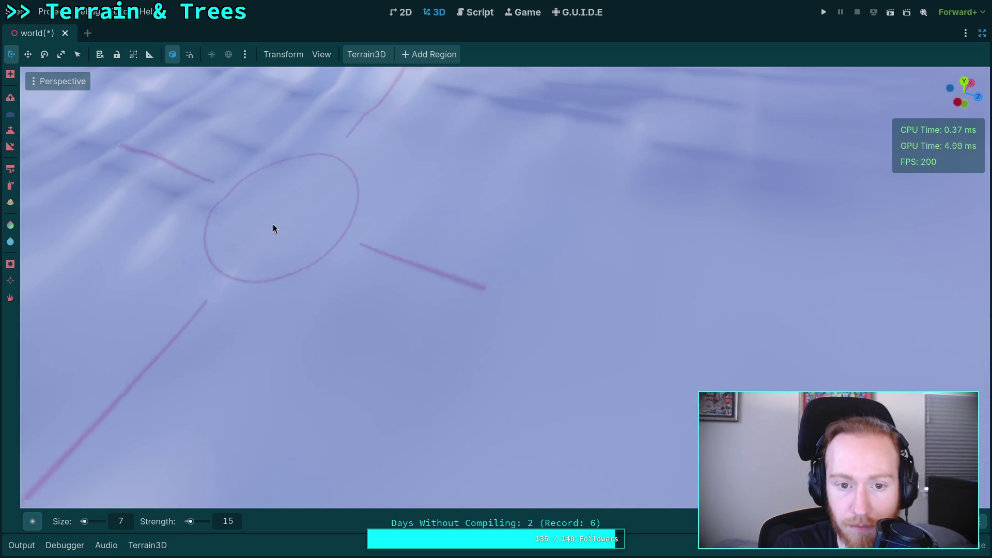
scroll(324, 288, "up", 3)
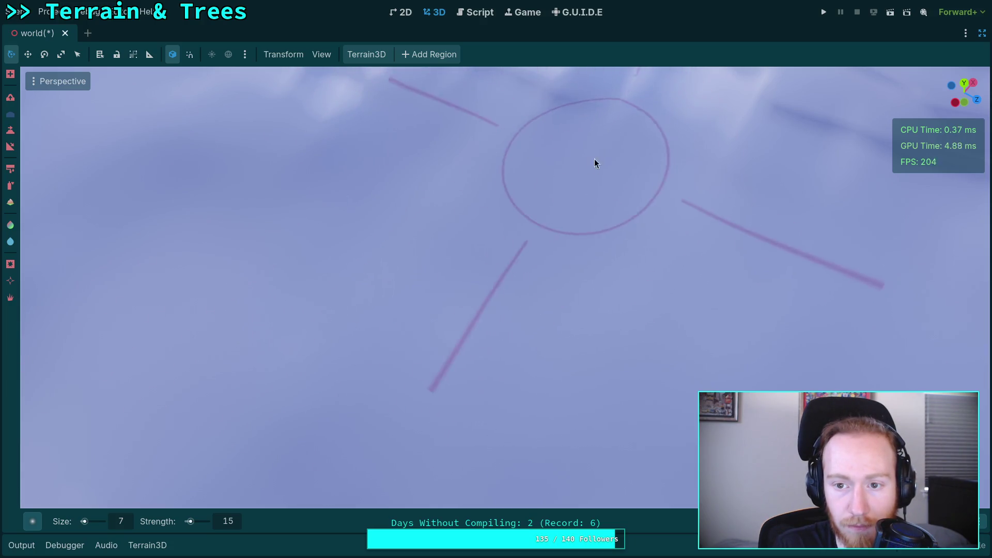
Smooth the rough snowy patches below the ridge with the size 7, strength 15 brush.
left_click_drag(713, 151, 245, 192)
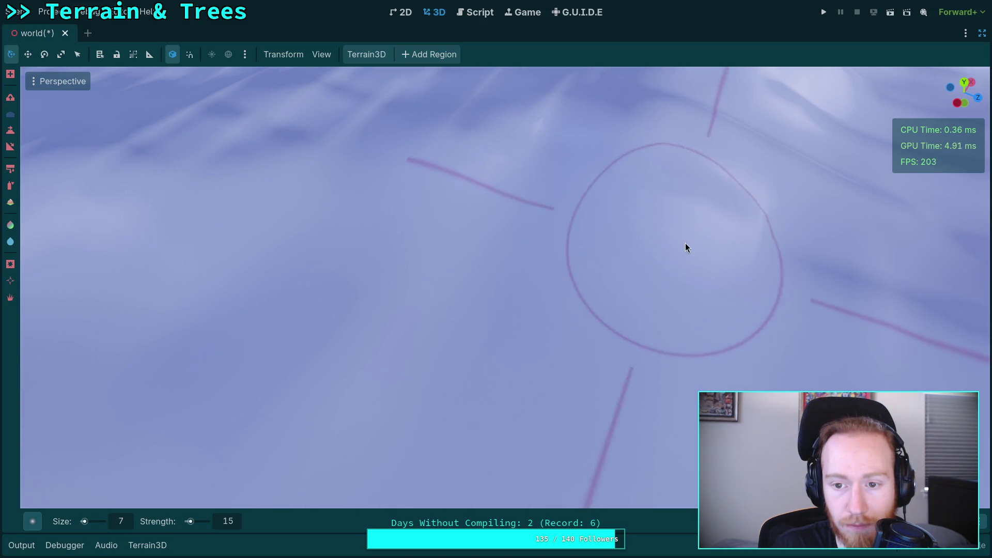
mouse_move(886, 255)
left_mouse_down()
mouse_move(624, 273)
mouse_move(538, 305)
left_mouse_up()
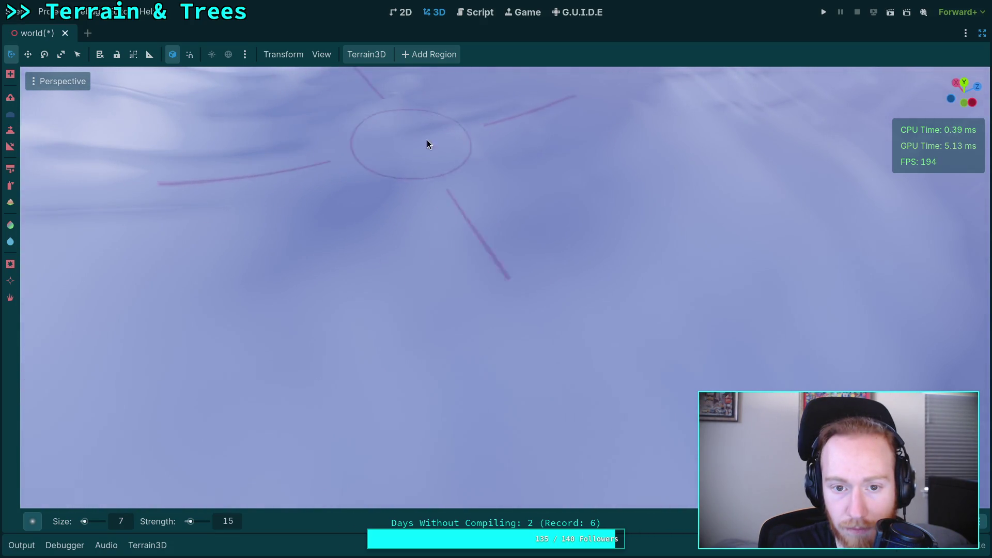
left_click_drag(515, 174, 317, 381)
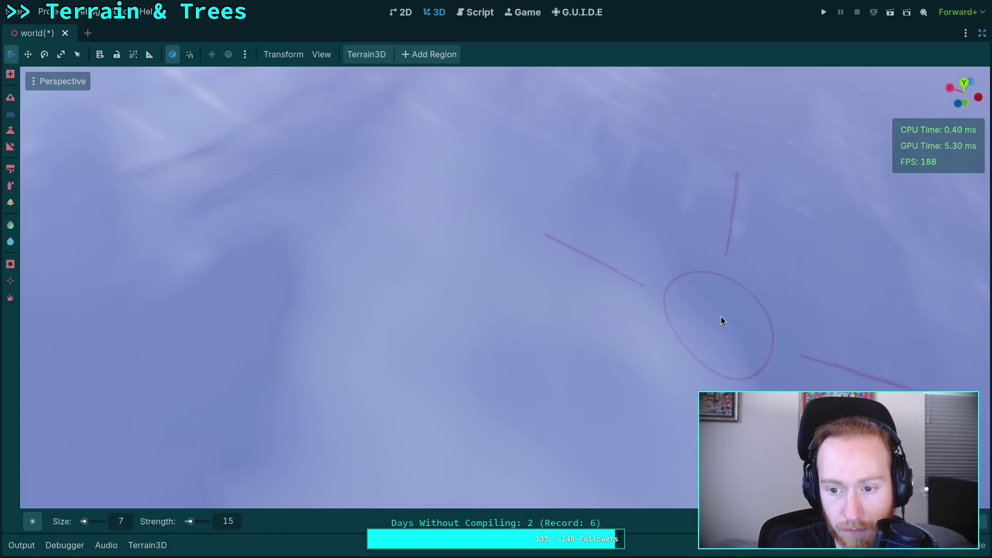
mouse_move(620, 211)
left_mouse_down()
mouse_move(328, 410)
mouse_move(524, 189)
left_mouse_up()
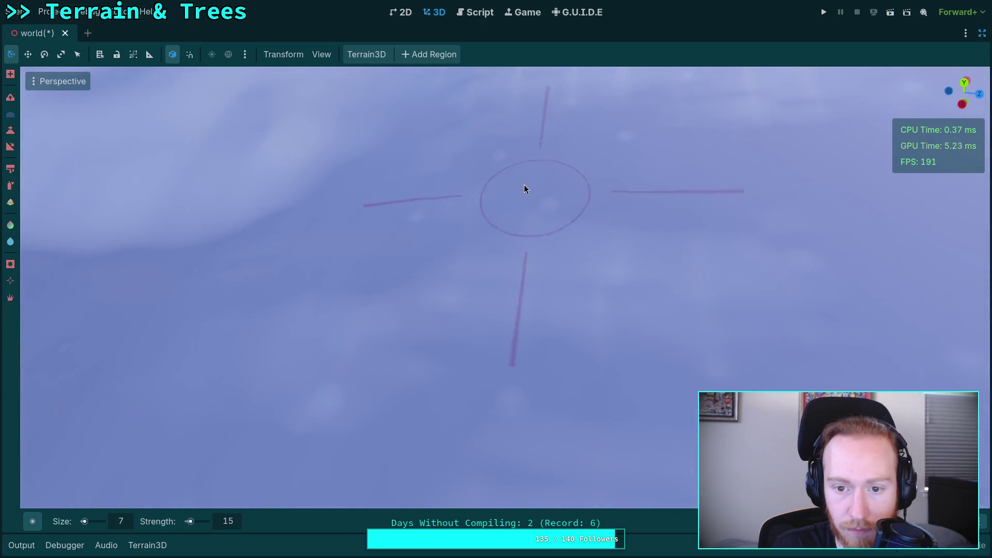
mouse_move(503, 376)
left_mouse_down()
mouse_move(503, 258)
mouse_move(550, 293)
left_mouse_up()
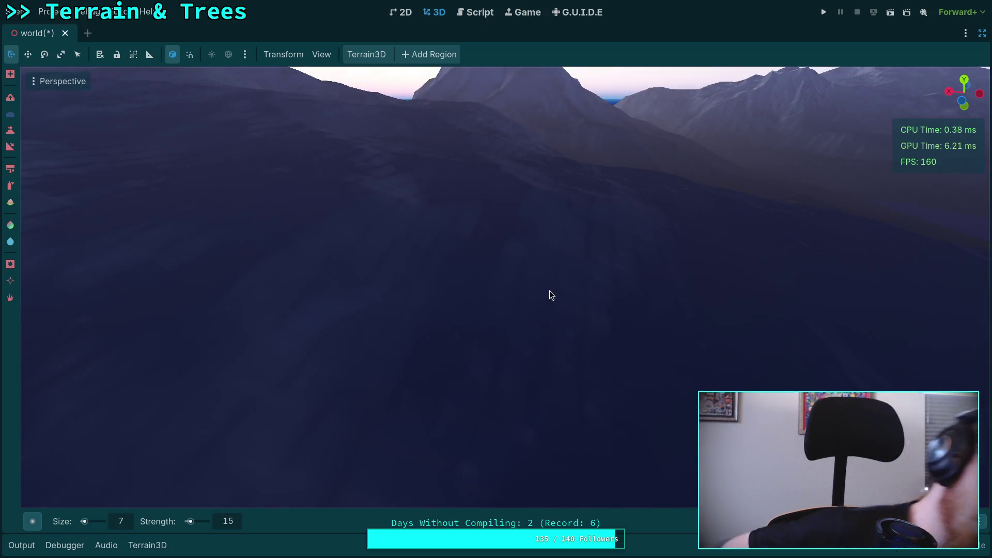
left_click_drag(550, 291, 494, 421)
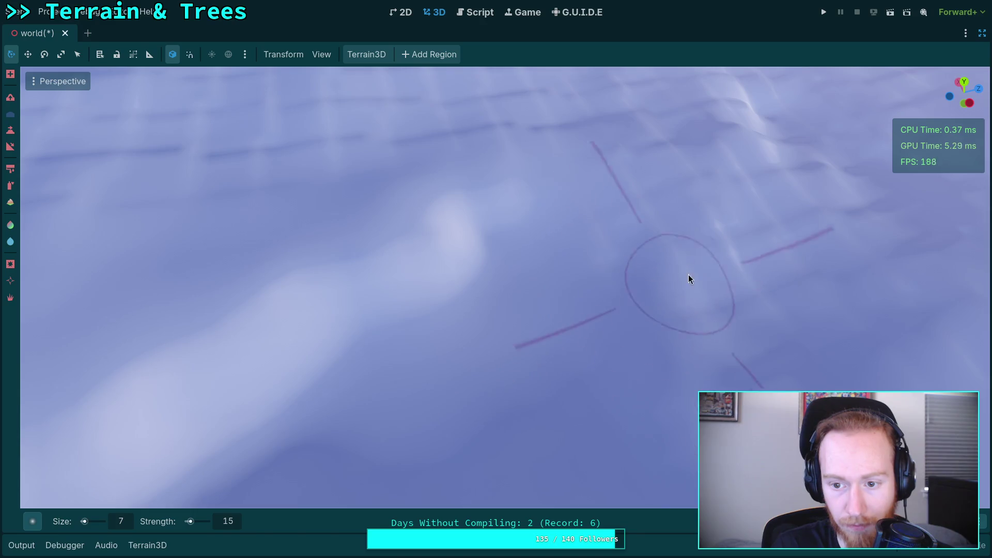
mouse_move(681, 352)
left_mouse_down()
mouse_move(680, 233)
mouse_move(680, 315)
mouse_move(575, 321)
left_mouse_up()
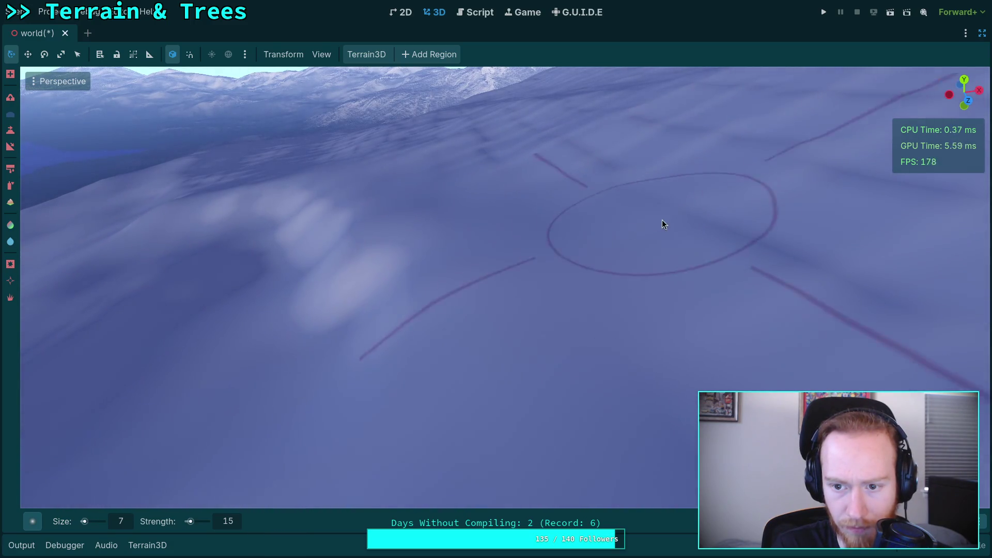
left_click_drag(765, 311, 399, 226)
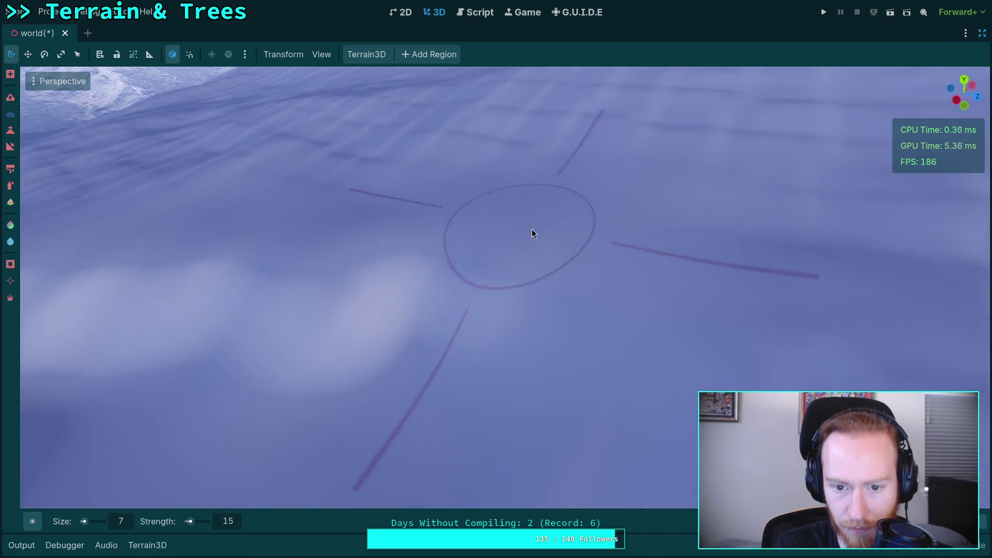
Smooth another bumpy area of snow, then save the world scene.
left_click_drag(547, 267, 483, 238)
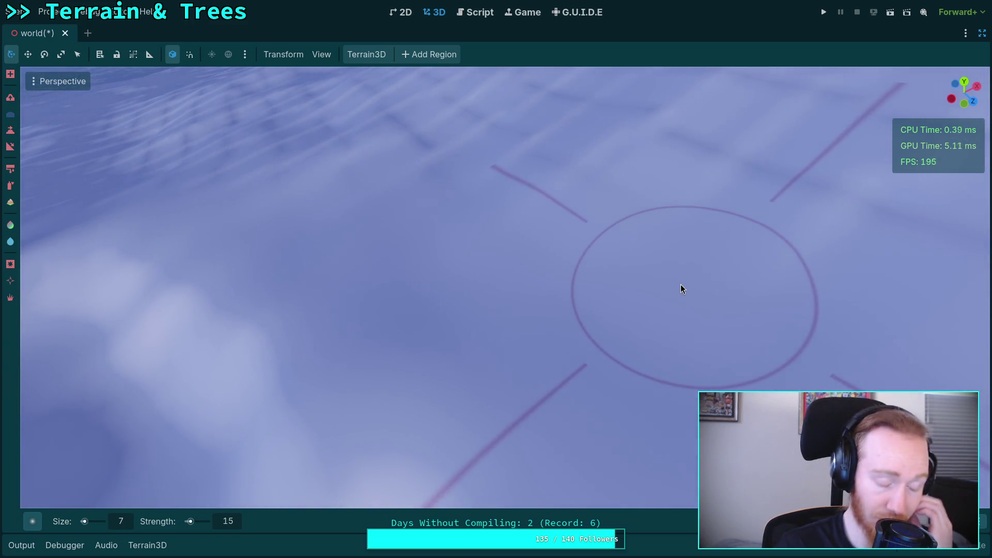
mouse_move(680, 284)
left_mouse_down()
mouse_move(643, 288)
mouse_move(556, 268)
left_mouse_up()
left_click_drag(645, 292, 485, 313)
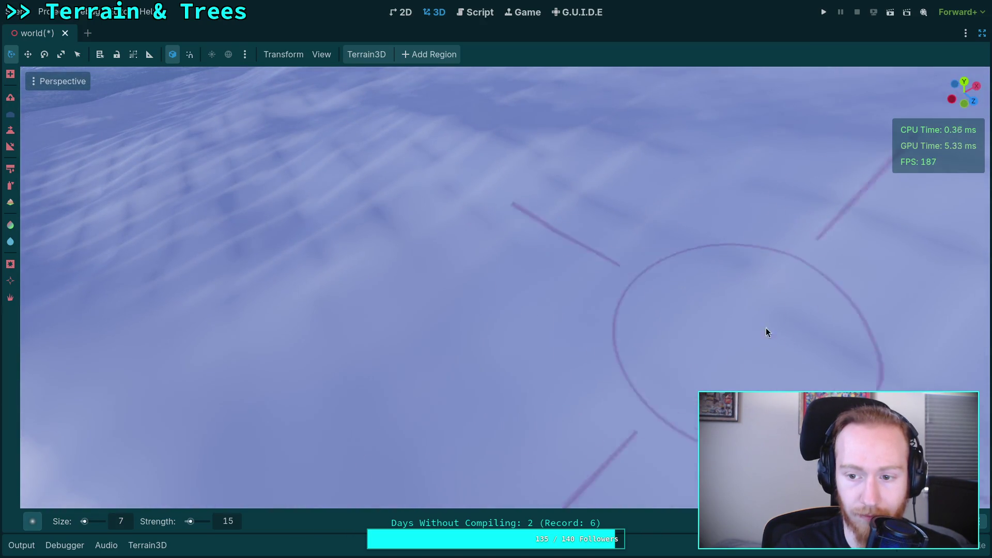
left_click_drag(797, 383, 826, 439)
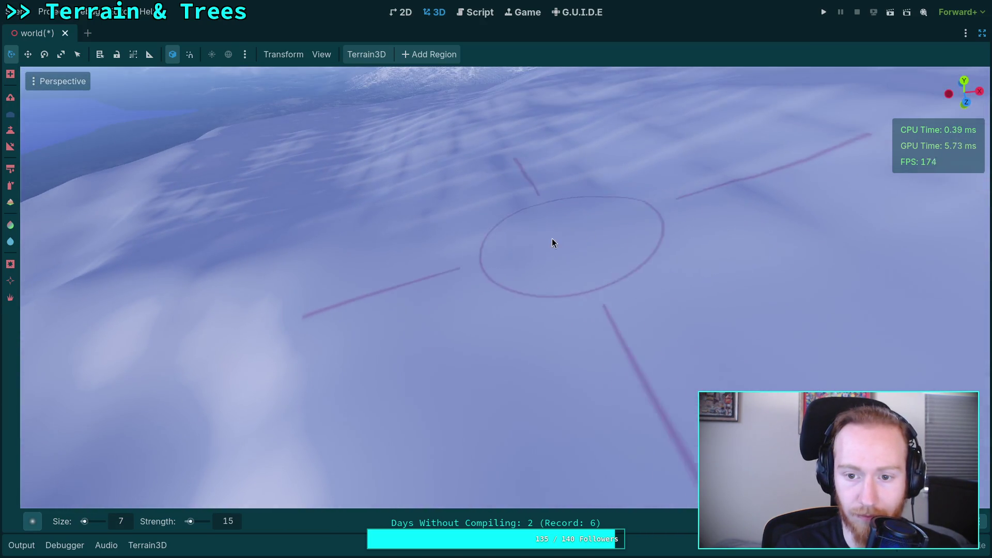
mouse_move(528, 241)
left_mouse_down()
mouse_move(506, 270)
mouse_move(595, 230)
mouse_move(715, 215)
mouse_move(624, 153)
mouse_move(511, 165)
mouse_move(414, 241)
mouse_move(294, 311)
mouse_move(524, 284)
mouse_move(477, 309)
left_mouse_up()
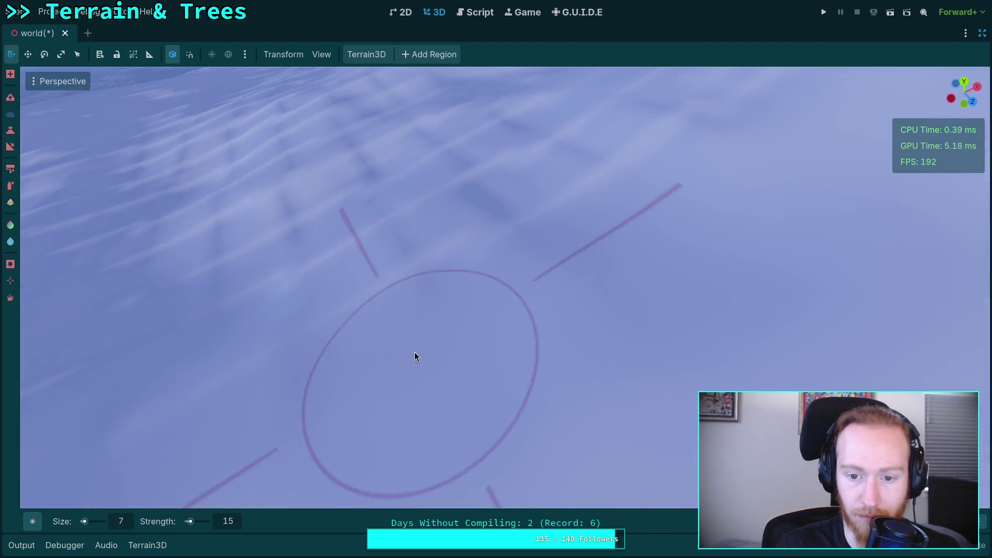
left_click_drag(620, 171, 620, 154)
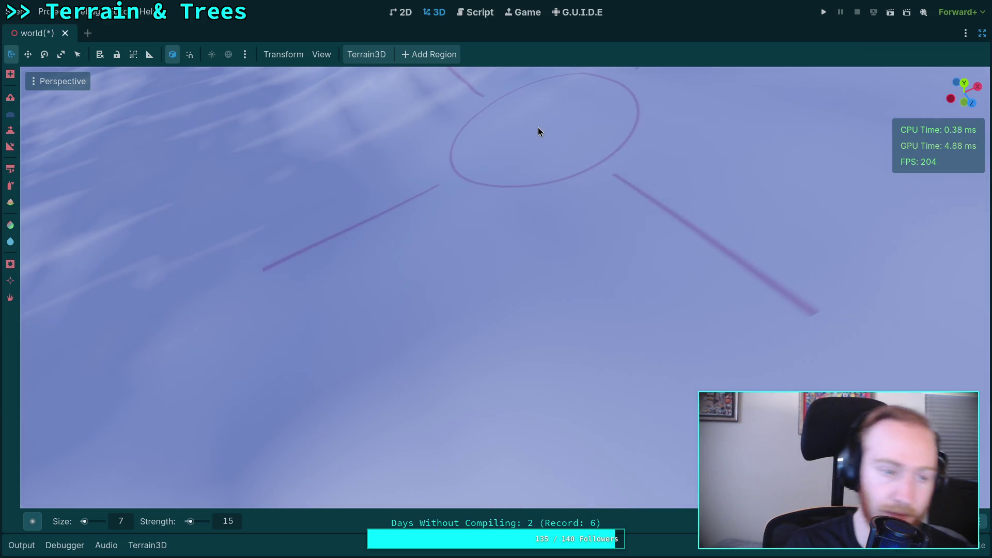
key("ctrl+s")
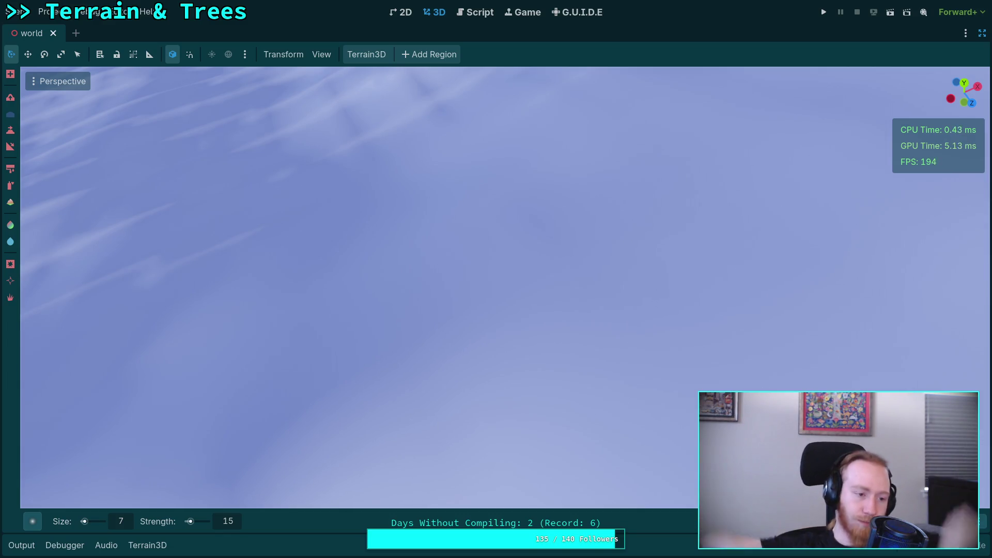
Smooth the ridged snow on a new patch of terrain.
left_click_drag(449, 290, 449, 381)
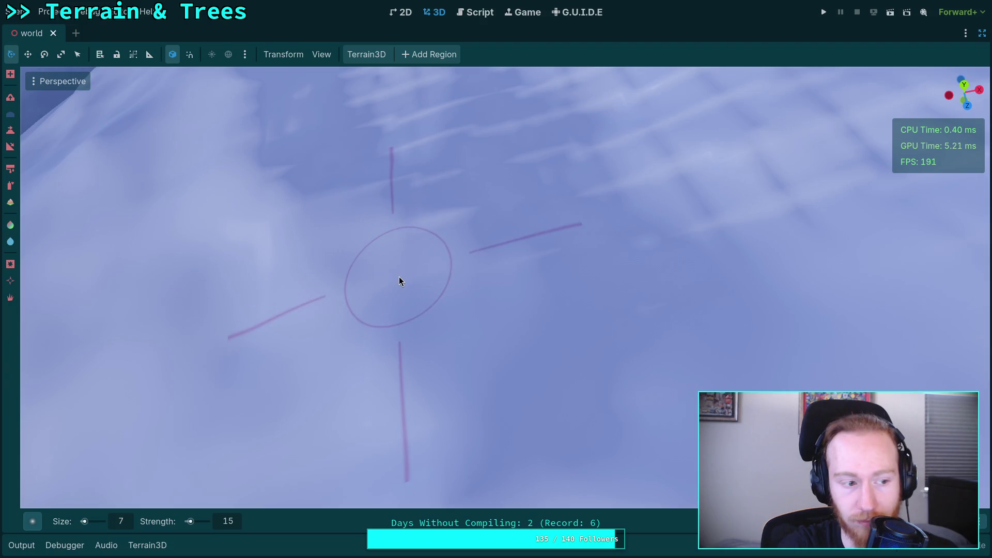
mouse_move(414, 268)
left_mouse_down()
mouse_move(414, 228)
mouse_move(447, 297)
left_mouse_up()
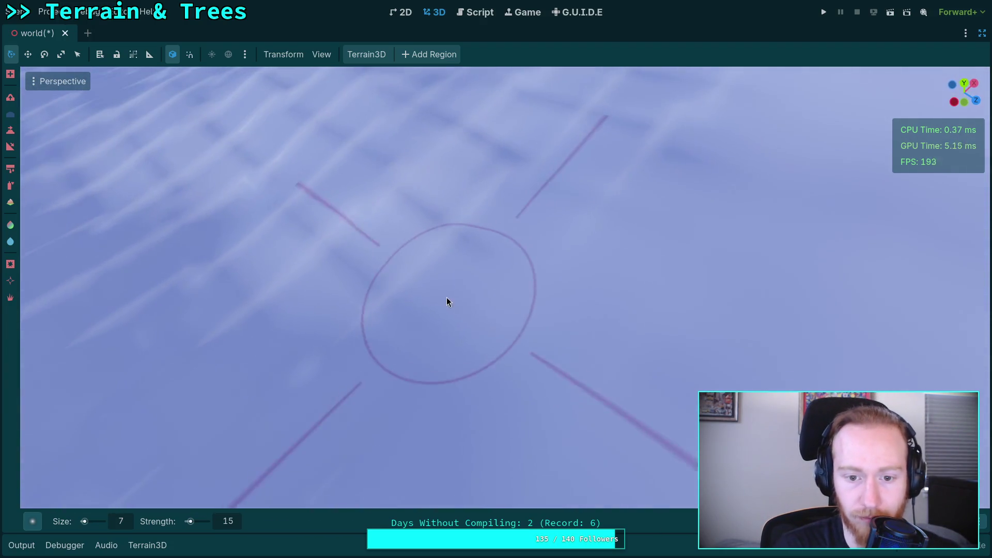
left_click_drag(573, 266, 515, 231)
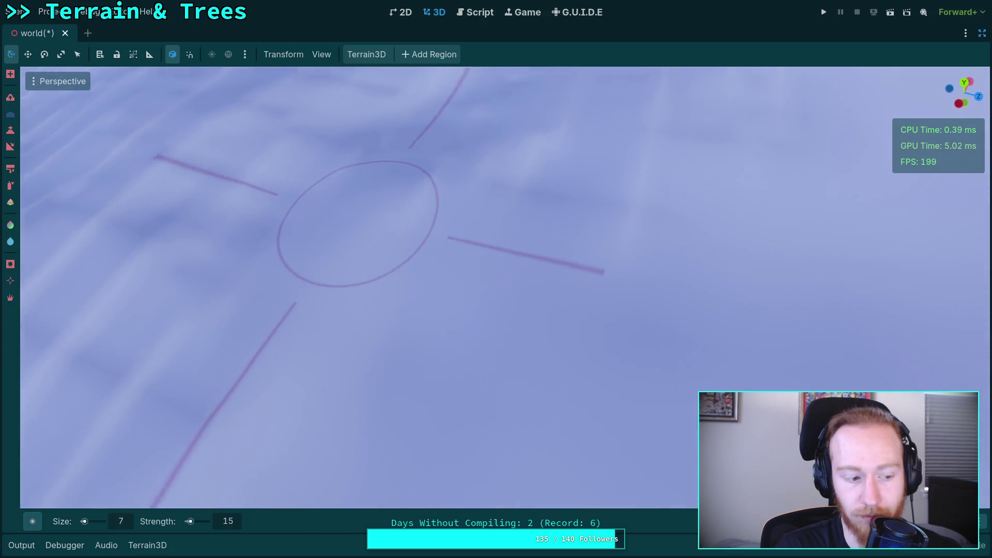
left_click_drag(354, 228, 371, 223)
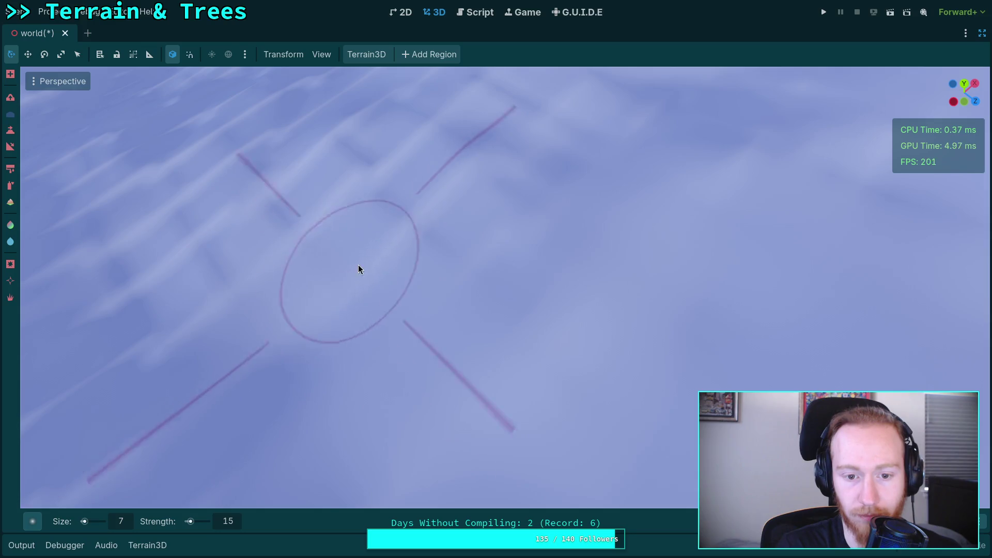
left_click_drag(514, 265, 426, 407)
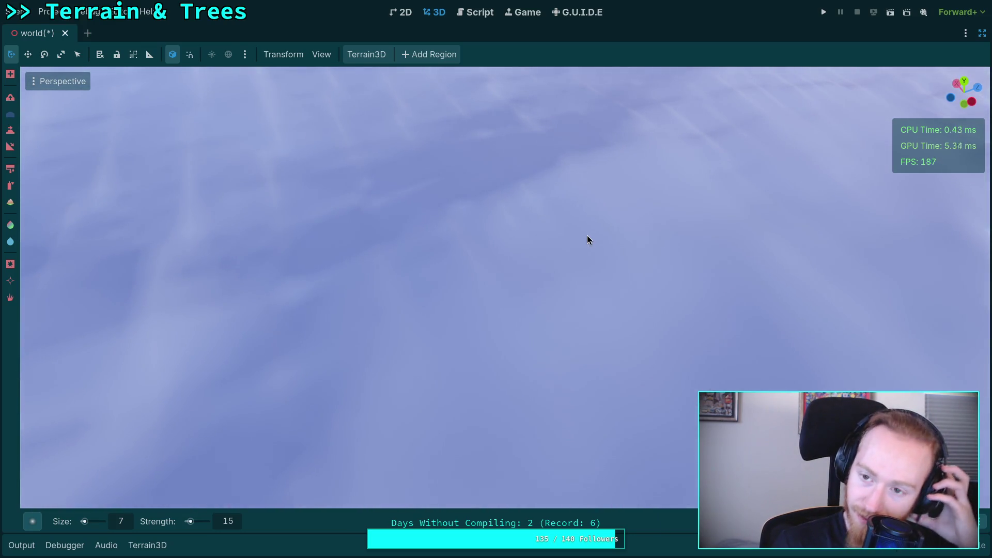
left_click_drag(587, 240, 574, 207)
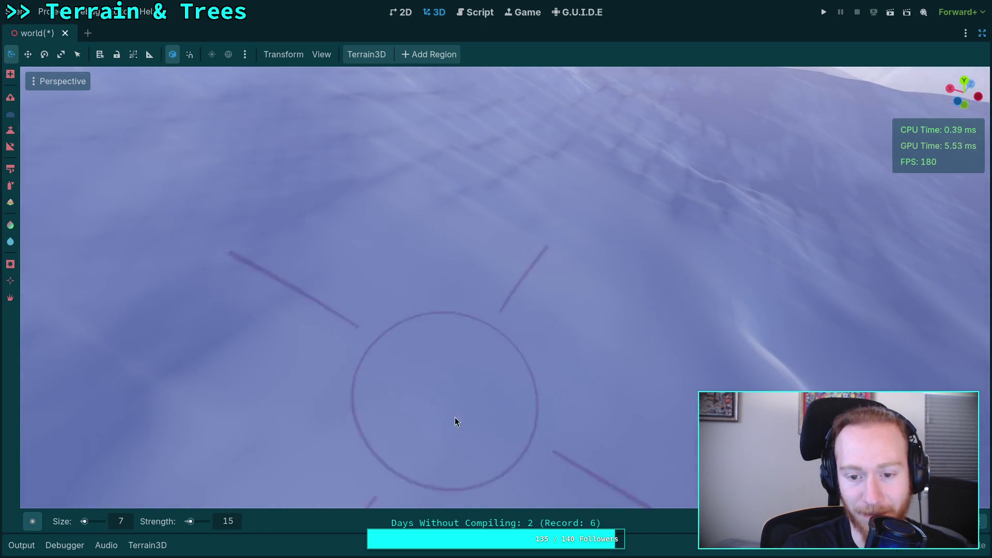
left_click_drag(453, 410, 454, 414)
left_click_drag(441, 300, 441, 300)
Smooth the remaining bumps across the slope and save the world scene again.
left_click_drag(505, 305, 491, 294)
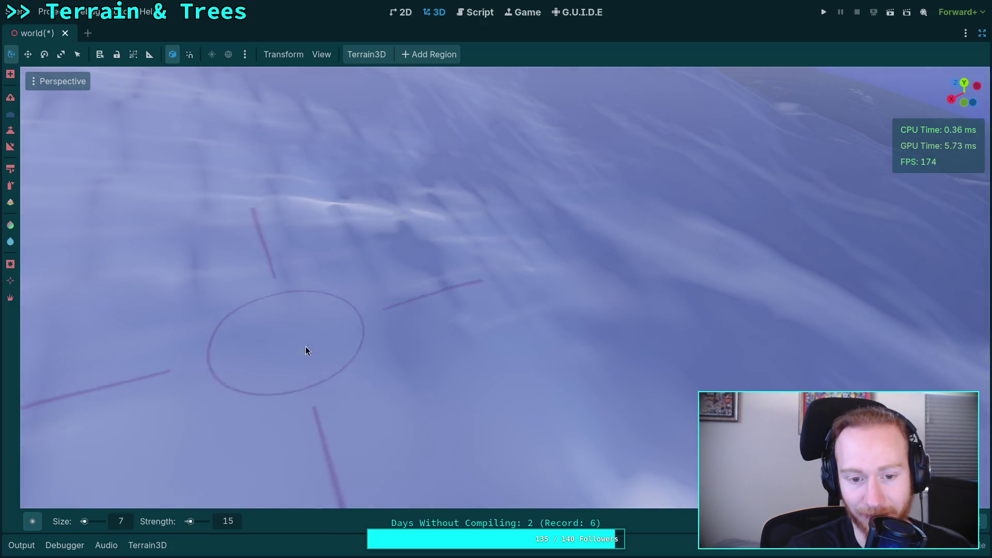
left_click_drag(461, 341, 473, 331)
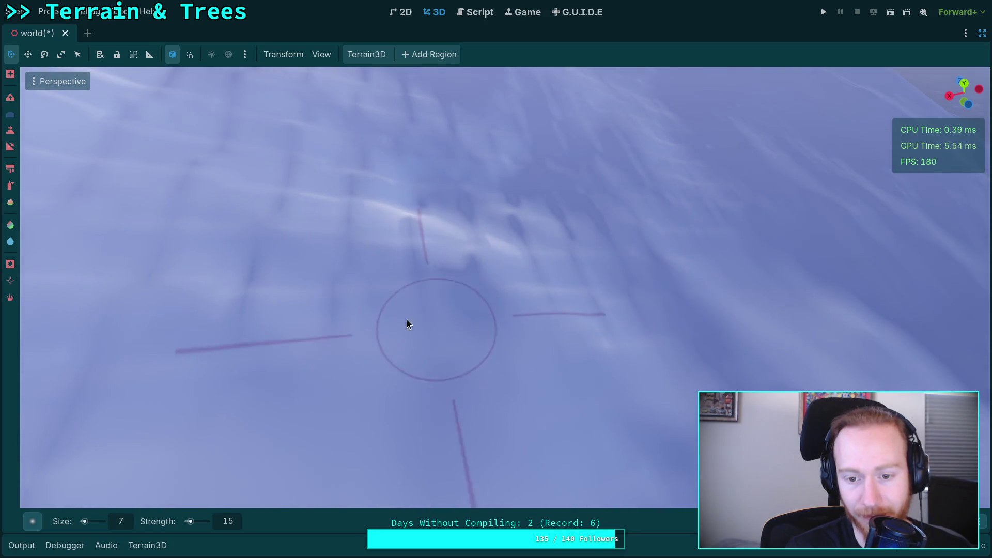
left_click_drag(467, 286, 332, 290)
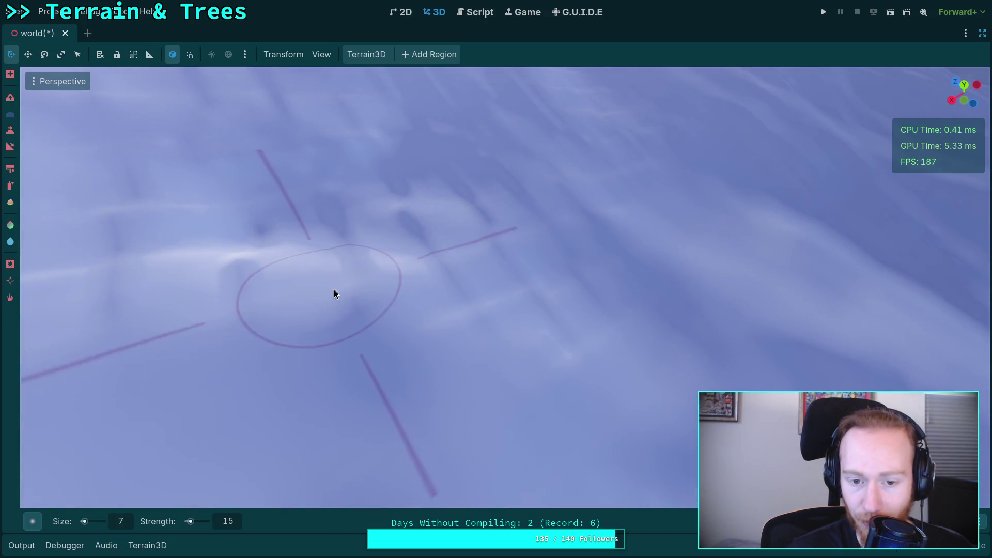
mouse_move(492, 339)
left_mouse_down()
mouse_move(541, 317)
mouse_move(265, 253)
mouse_move(331, 238)
mouse_move(509, 278)
mouse_move(520, 292)
left_mouse_up()
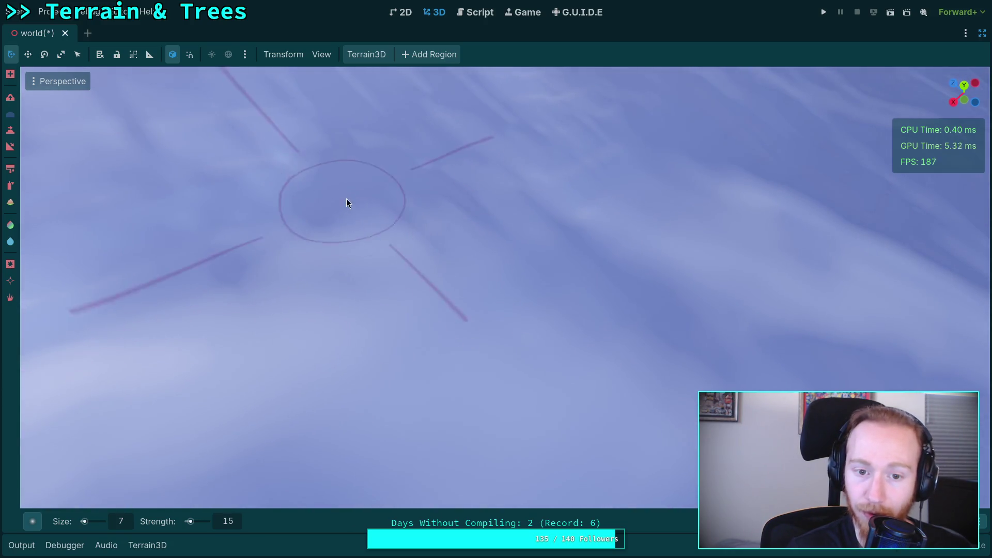
mouse_move(578, 247)
left_mouse_down()
mouse_move(470, 347)
mouse_move(504, 217)
left_mouse_up()
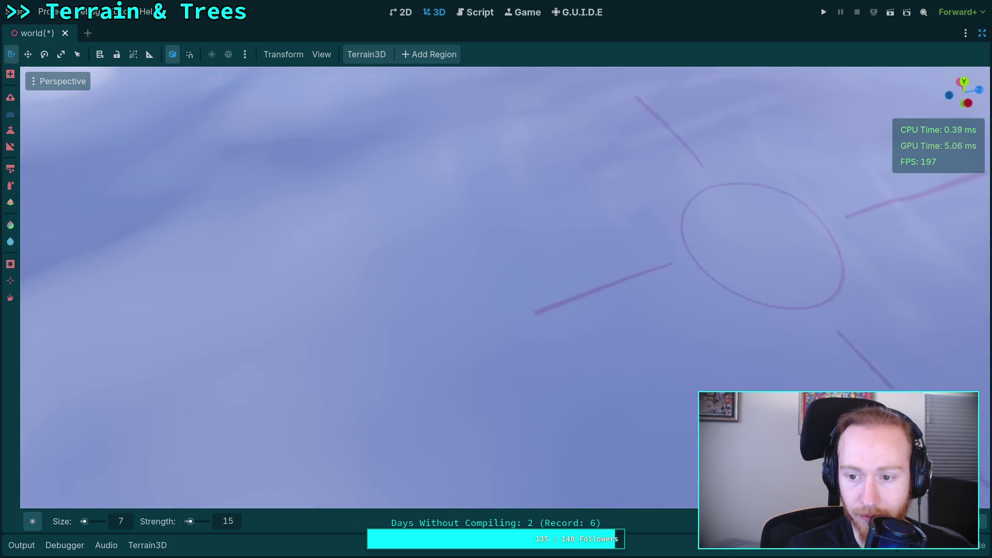
left_click_drag(770, 243, 413, 190)
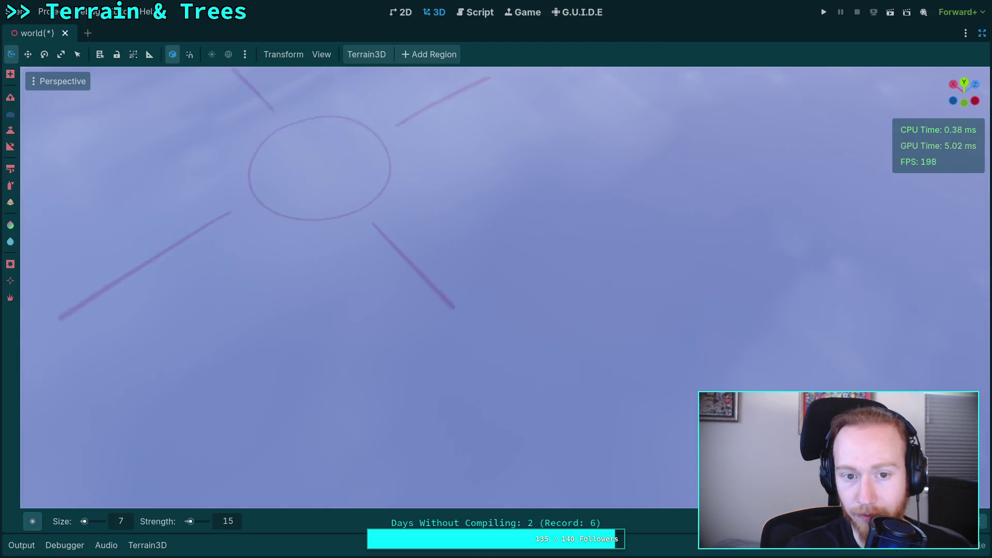
left_click_drag(328, 168, 469, 305)
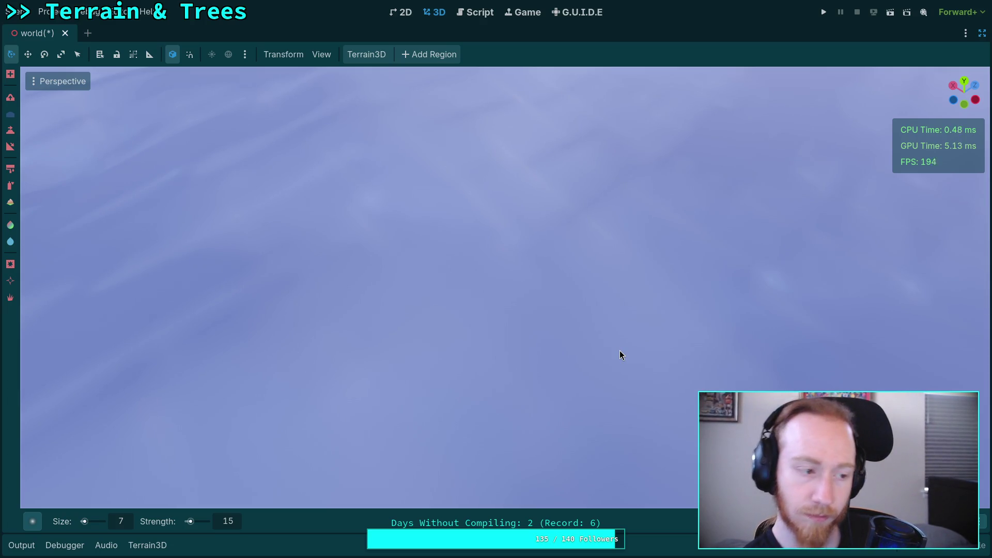
key("ctrl+s")
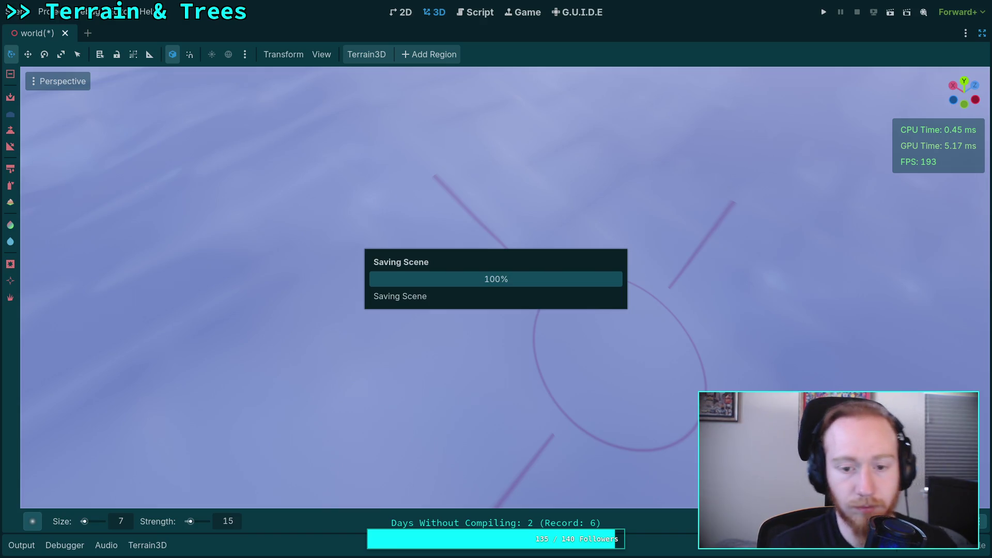
right_click(513, 315)
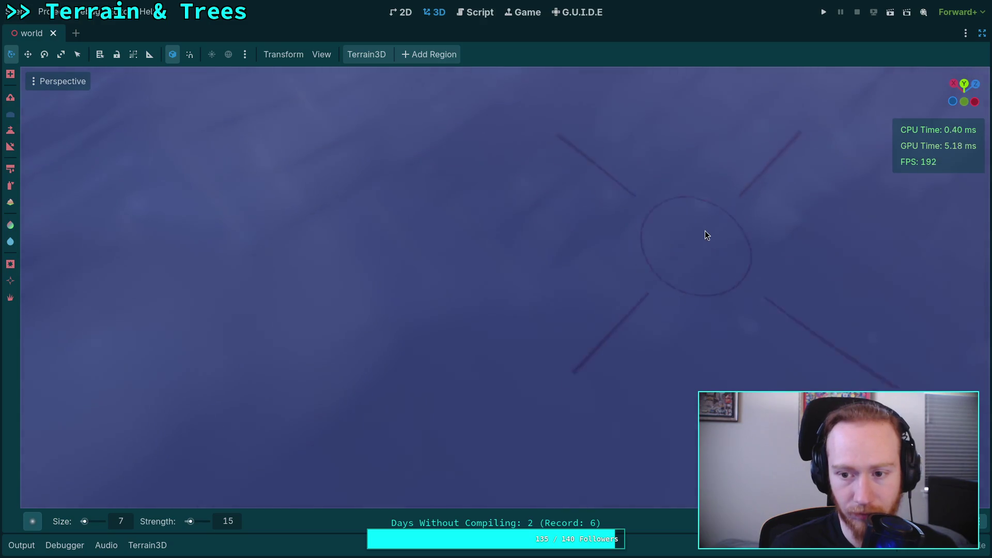
right_click(773, 279)
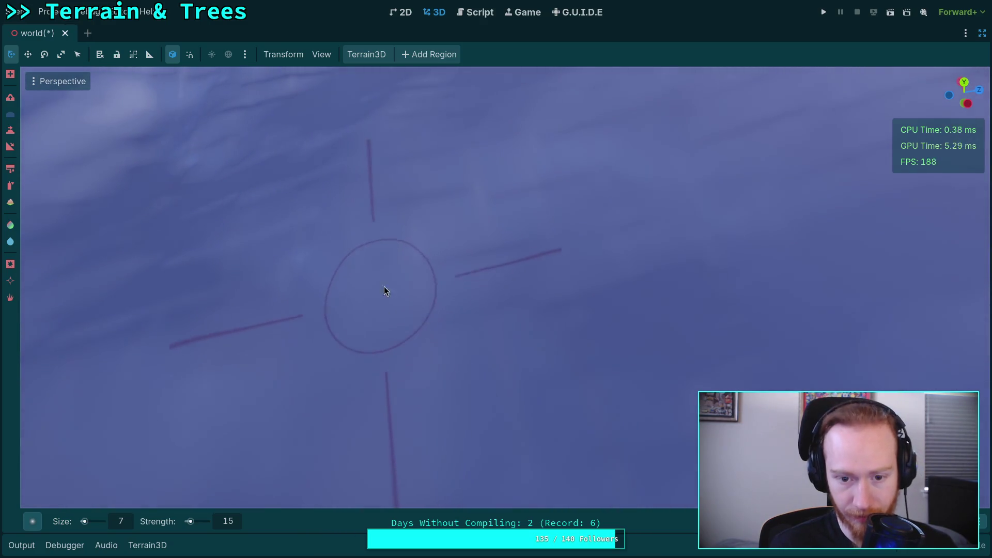
right_click(517, 333)
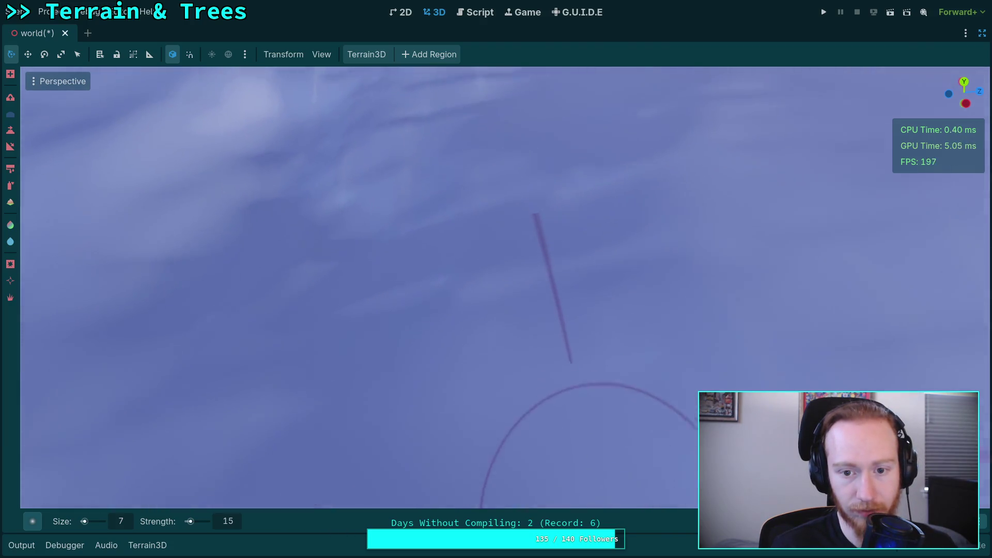
right_click(476, 264)
right_click(350, 266)
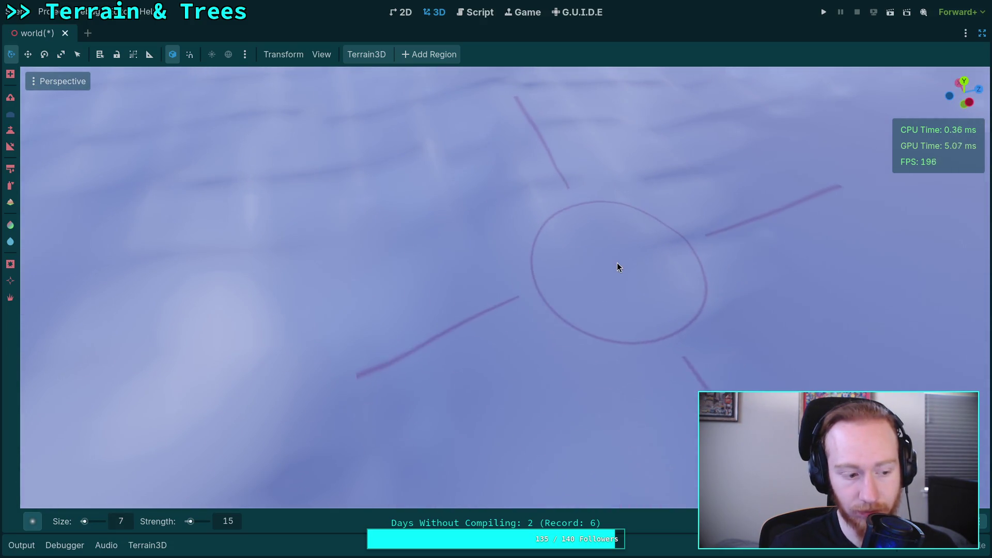
right_click(724, 241)
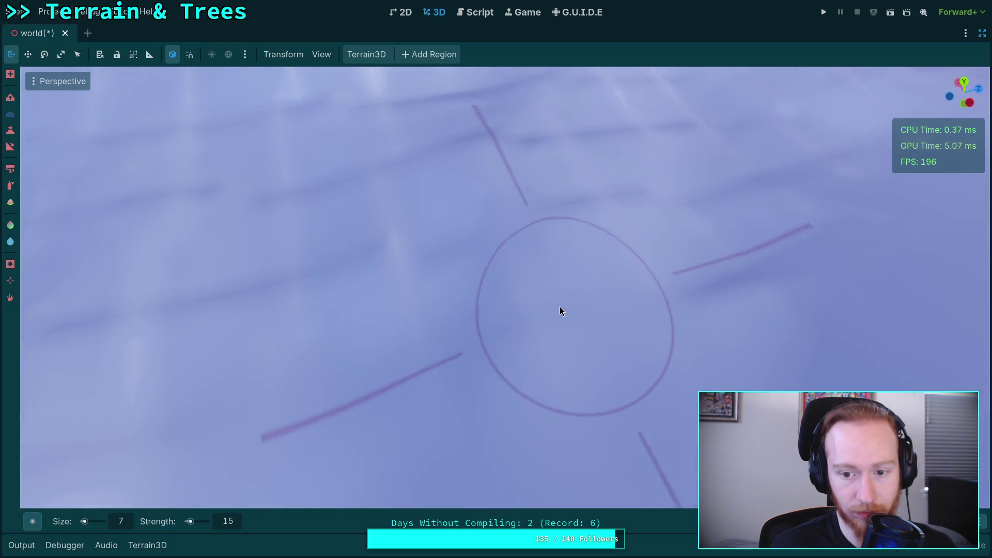
right_click(410, 257)
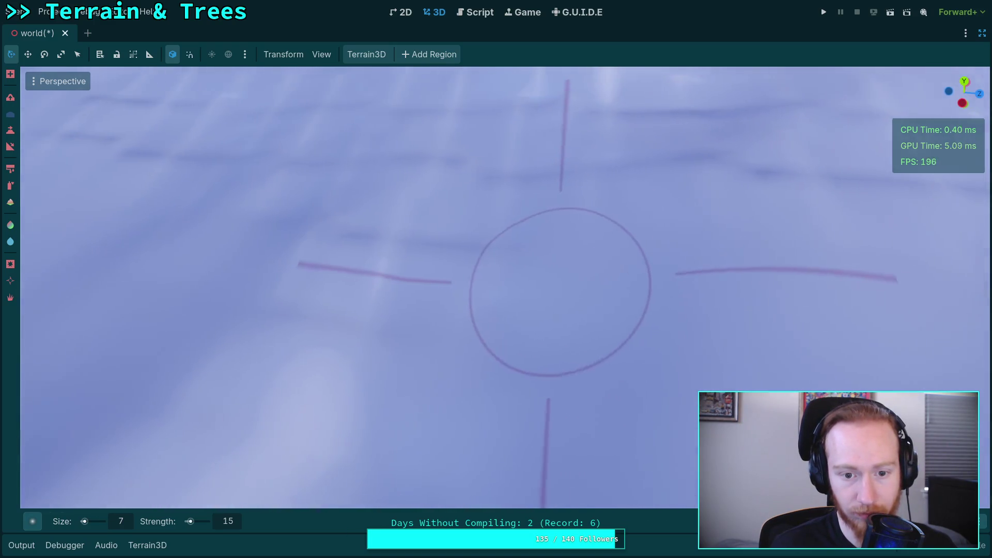
right_click(435, 336)
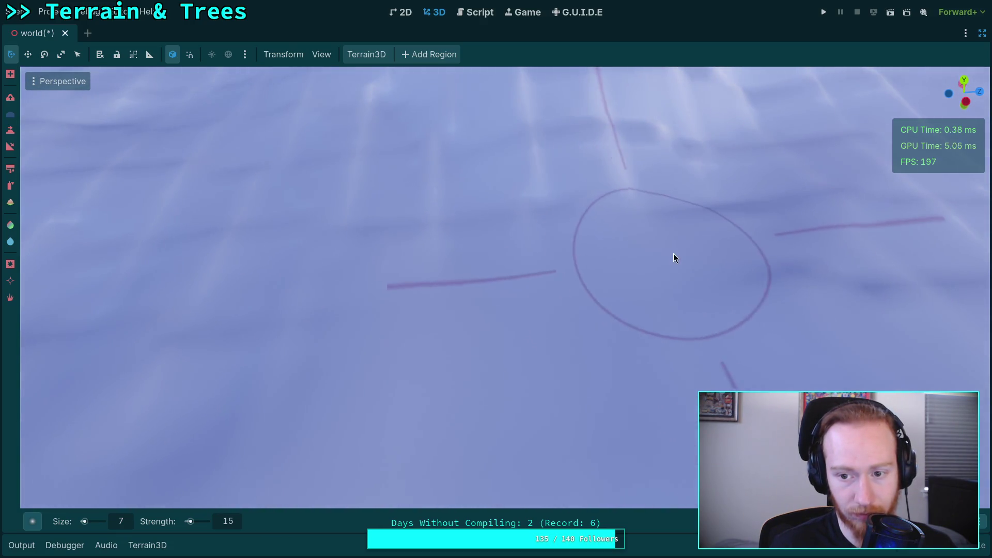
right_click(875, 270)
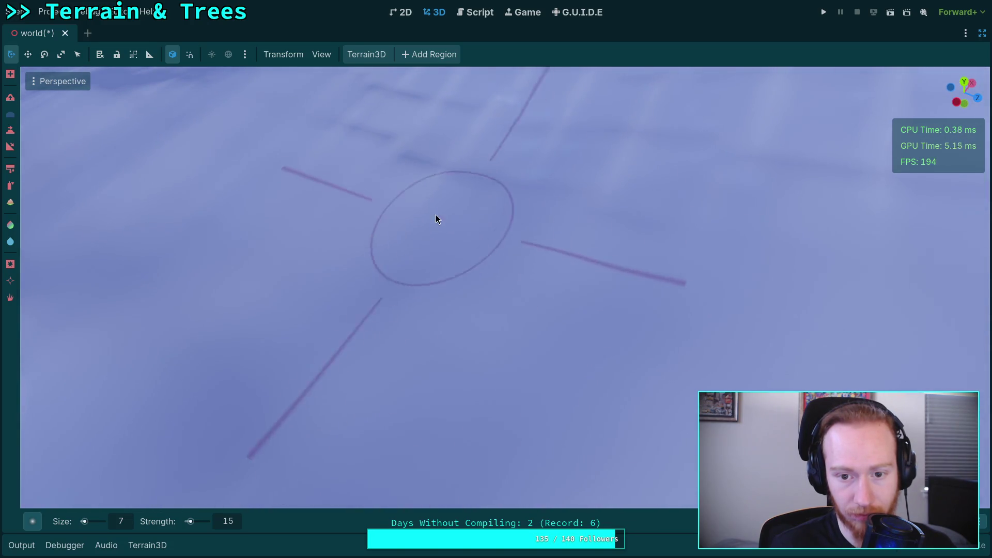
right_click(586, 157)
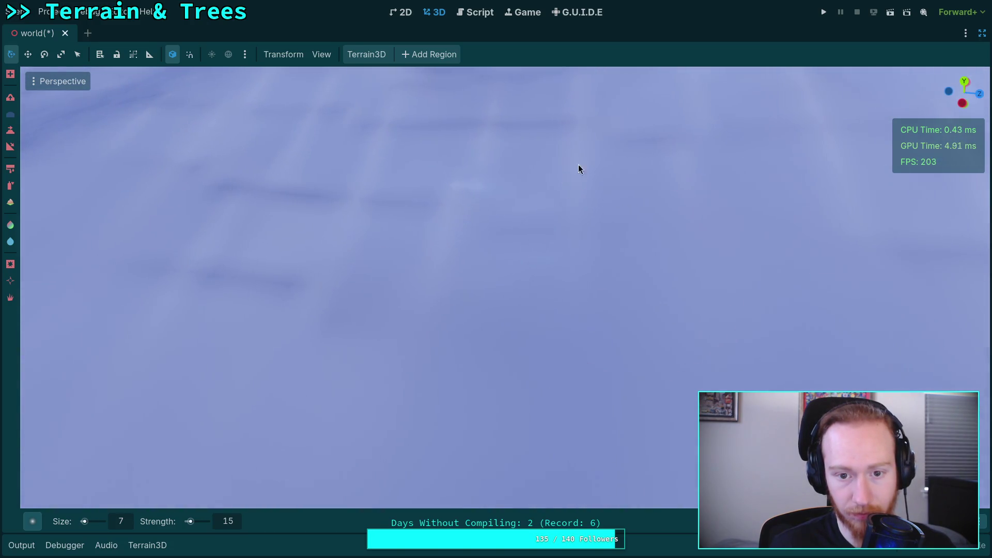
scroll(326, 286, "down", 2)
Fly over to the snowy slopes and smooth the first rough patches with the size 7, strength 15 brush.
scroll(362, 204, "down", 1)
left_click_drag(362, 203, 568, 310)
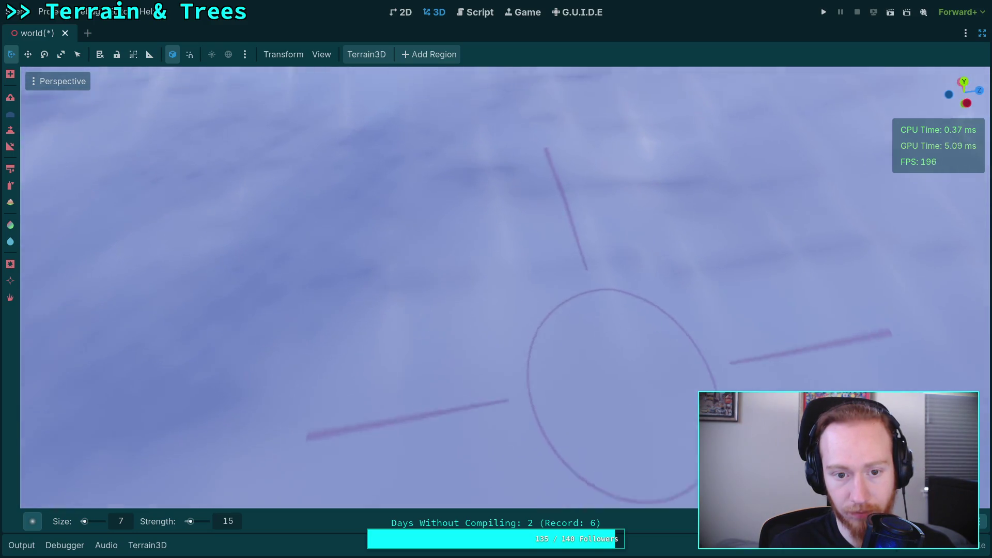
scroll(389, 290, "down", 3)
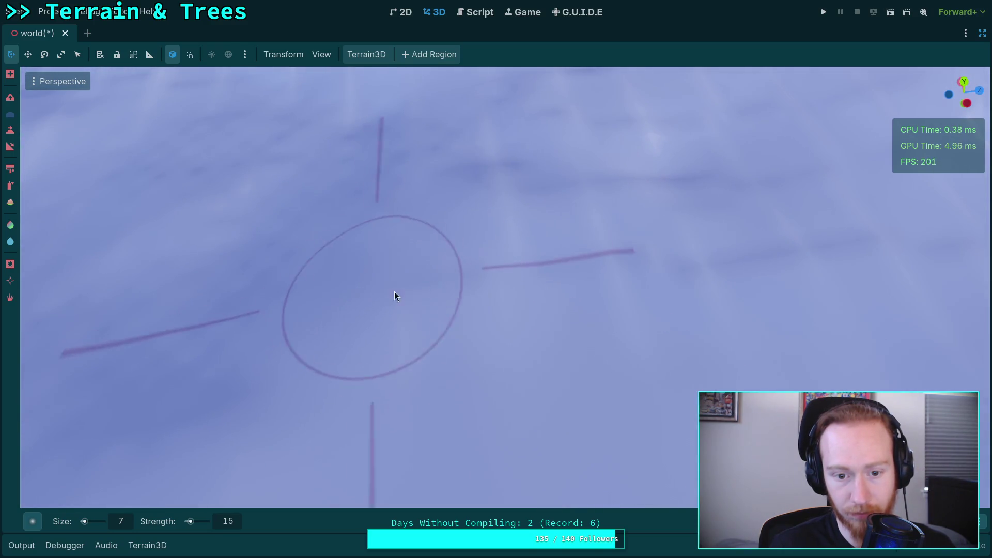
mouse_move(534, 271)
left_mouse_down()
mouse_move(454, 195)
mouse_move(904, 408)
left_mouse_up()
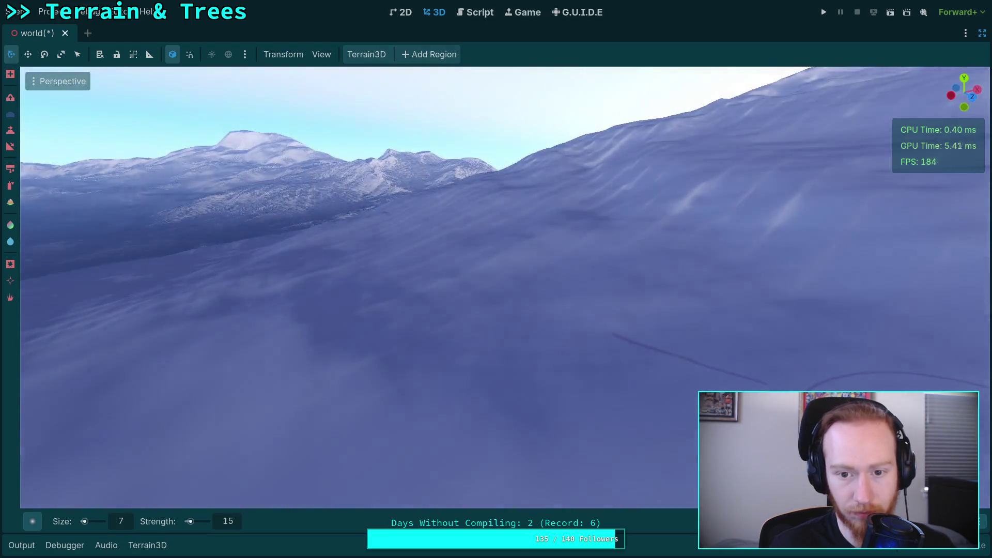
mouse_move(496, 279)
left_mouse_down()
mouse_move(392, 243)
mouse_move(372, 269)
mouse_move(351, 241)
mouse_move(536, 217)
mouse_move(660, 181)
mouse_move(554, 317)
mouse_move(517, 310)
mouse_move(538, 265)
mouse_move(411, 218)
mouse_move(196, 222)
mouse_move(277, 248)
mouse_move(436, 253)
mouse_move(505, 297)
mouse_move(693, 347)
mouse_move(619, 190)
mouse_move(510, 139)
mouse_move(302, 176)
mouse_move(361, 290)
mouse_move(297, 360)
mouse_move(543, 303)
mouse_move(649, 329)
mouse_move(625, 388)
mouse_move(233, 414)
mouse_move(361, 306)
mouse_move(450, 159)
mouse_move(606, 159)
mouse_move(512, 222)
mouse_move(507, 193)
mouse_move(397, 246)
mouse_move(215, 235)
mouse_move(189, 335)
mouse_move(487, 281)
mouse_move(346, 274)
mouse_move(302, 312)
left_mouse_up()
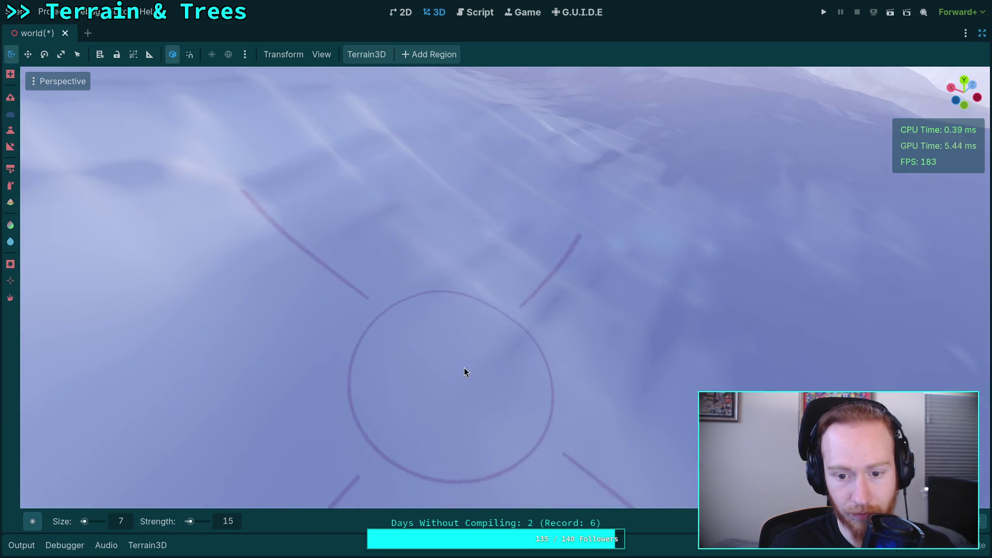
mouse_move(668, 349)
left_mouse_down()
mouse_move(575, 354)
mouse_move(496, 319)
left_mouse_up()
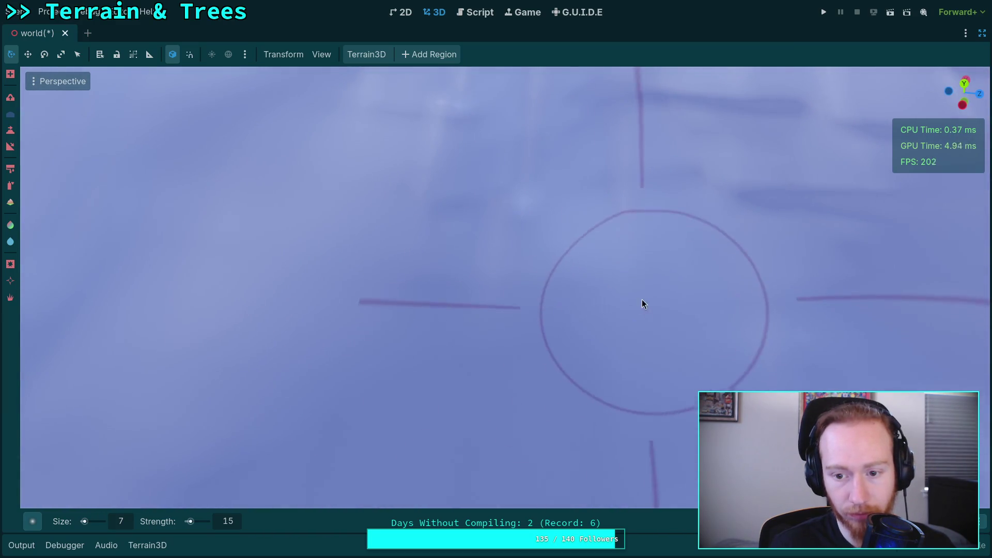
scroll(435, 152, "up", 5)
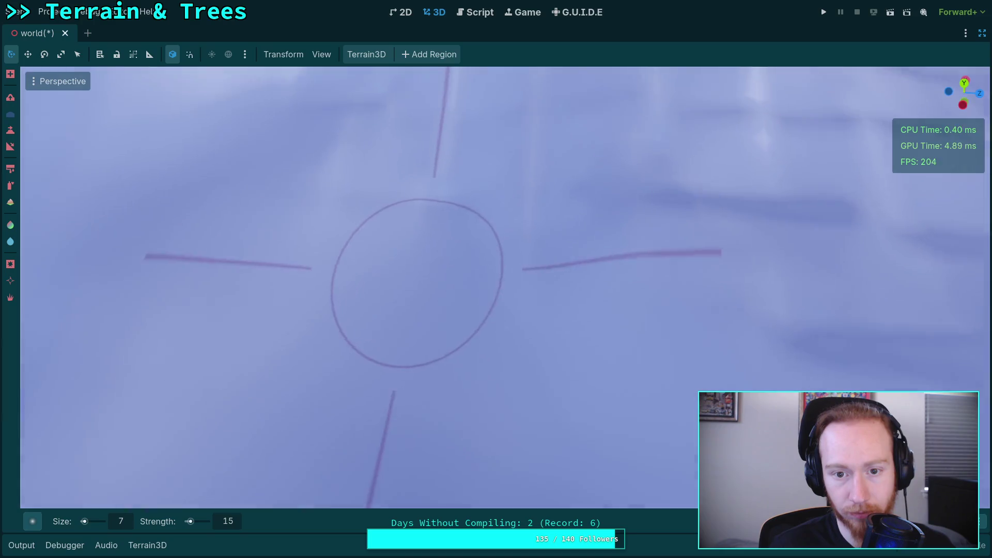
mouse_move(543, 205)
left_mouse_down()
mouse_move(403, 199)
mouse_move(536, 259)
mouse_move(479, 243)
left_mouse_up()
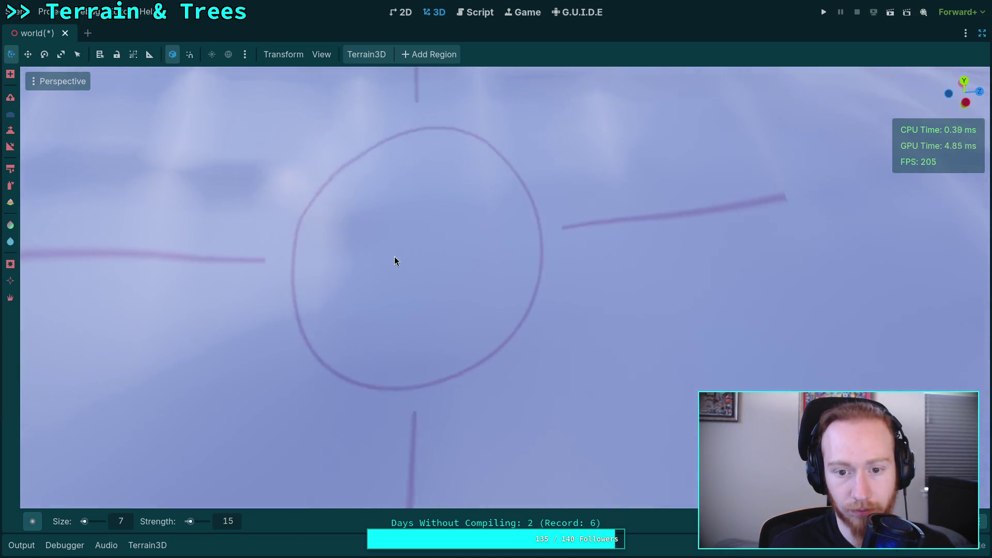
left_click_drag(211, 177, 561, 220)
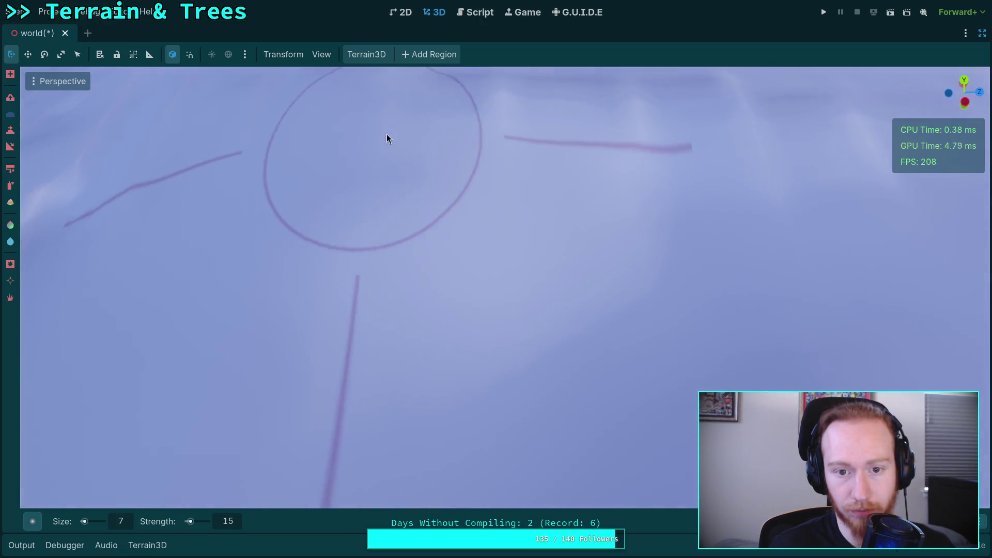
left_click_drag(659, 166, 621, 204)
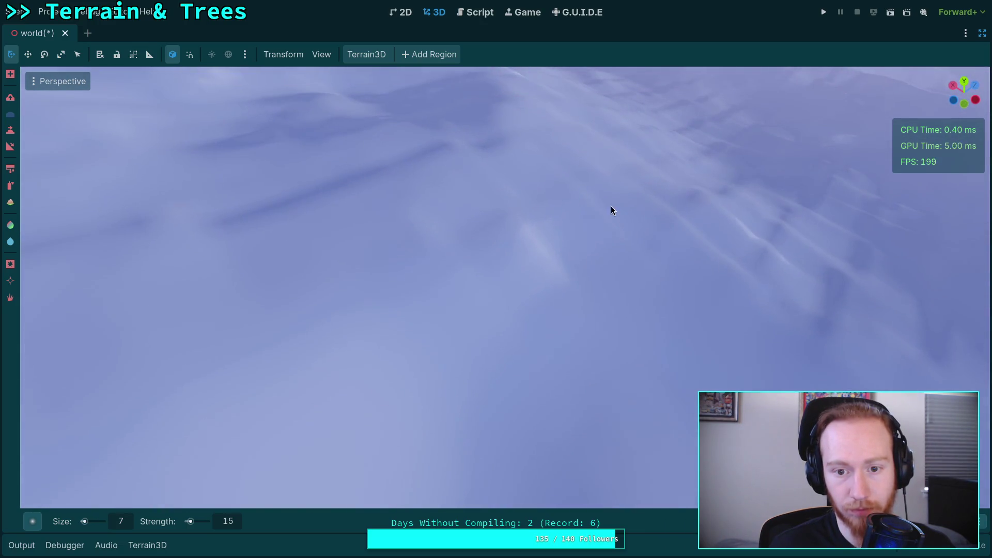
left_click_drag(405, 248, 462, 301)
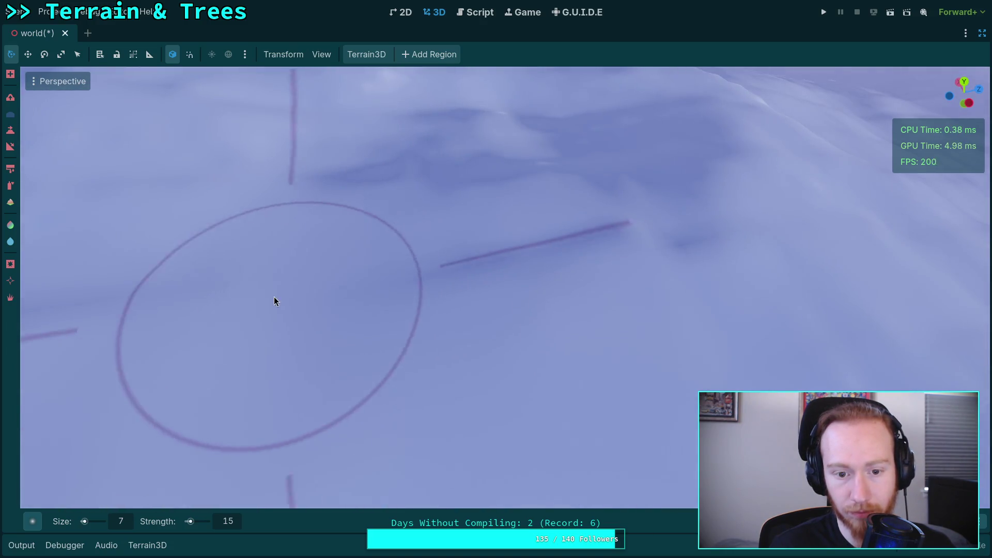
left_click_drag(694, 246, 571, 252)
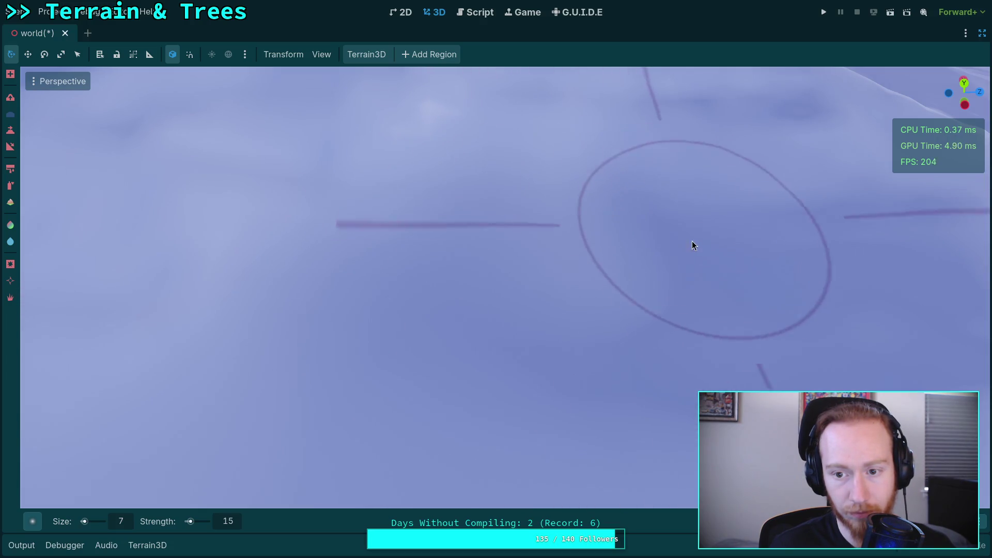
Smooth more of the slope, checking it from lower and steeper viewing angles.
left_click_drag(693, 237, 486, 217)
left_click_drag(369, 191, 396, 253)
mouse_move(509, 194)
left_mouse_down()
mouse_move(373, 203)
mouse_move(510, 200)
left_mouse_up()
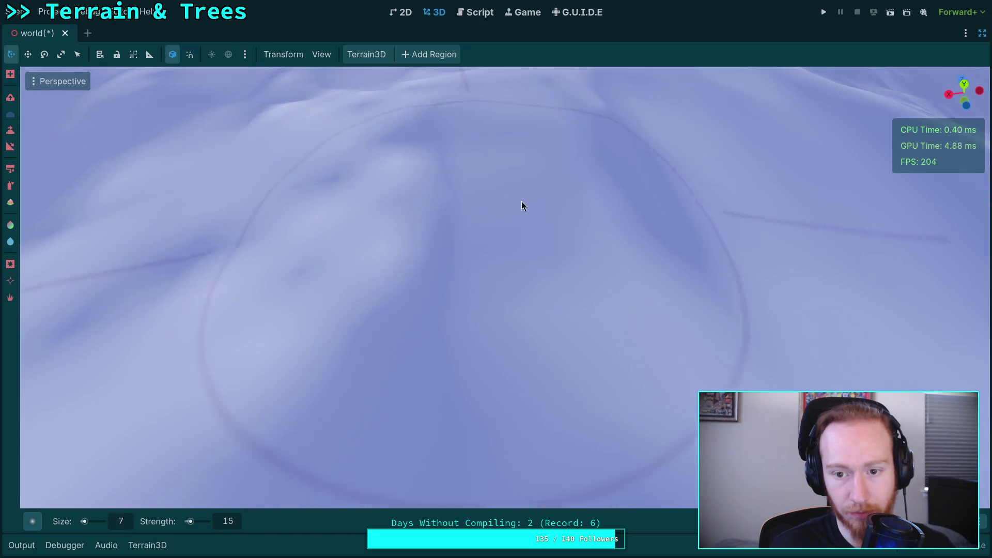
left_click_drag(463, 128, 470, 169)
left_click_drag(495, 288, 822, 211)
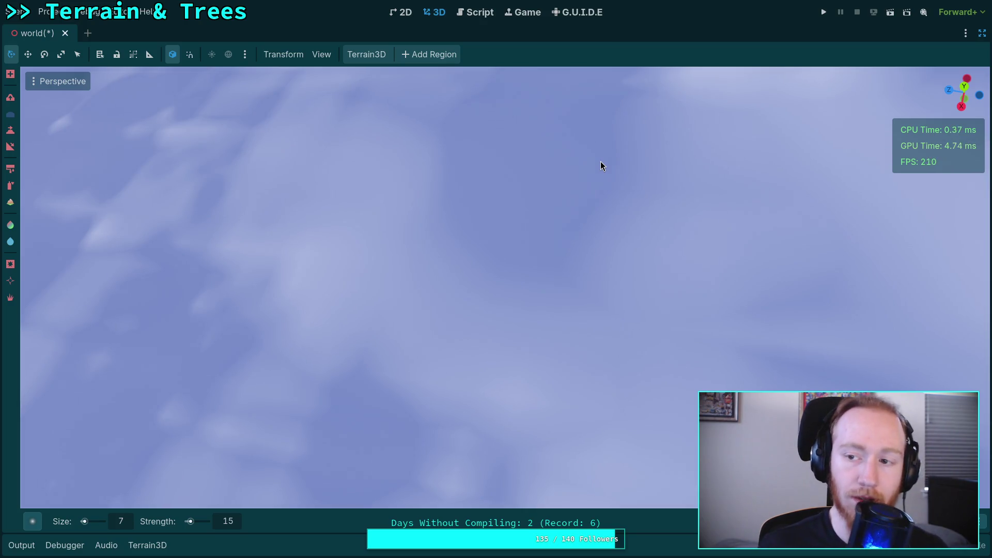
left_click_drag(600, 163, 594, 171)
left_click_drag(656, 369, 659, 372)
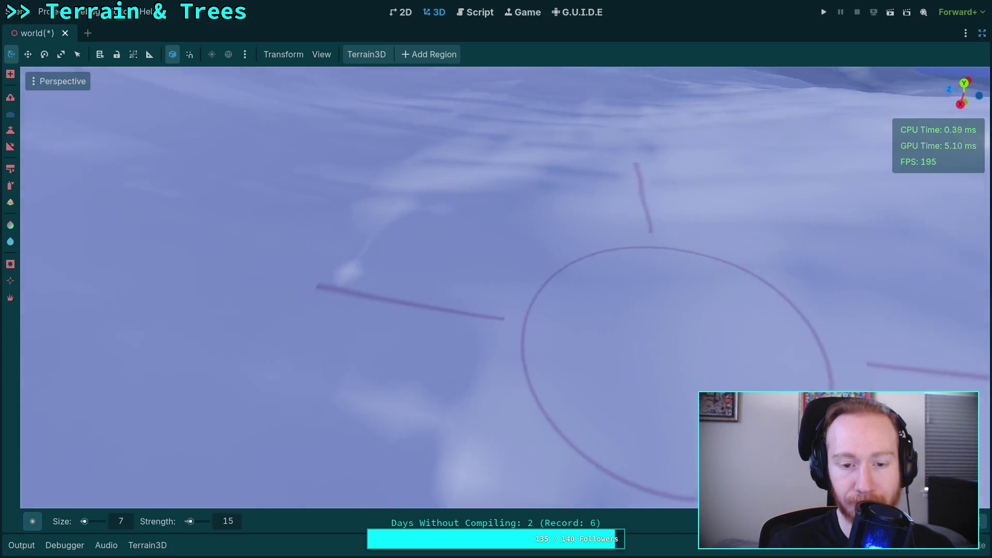
left_click_drag(448, 296, 448, 297)
left_click_drag(621, 354, 476, 287)
scroll(476, 286, "down", 3)
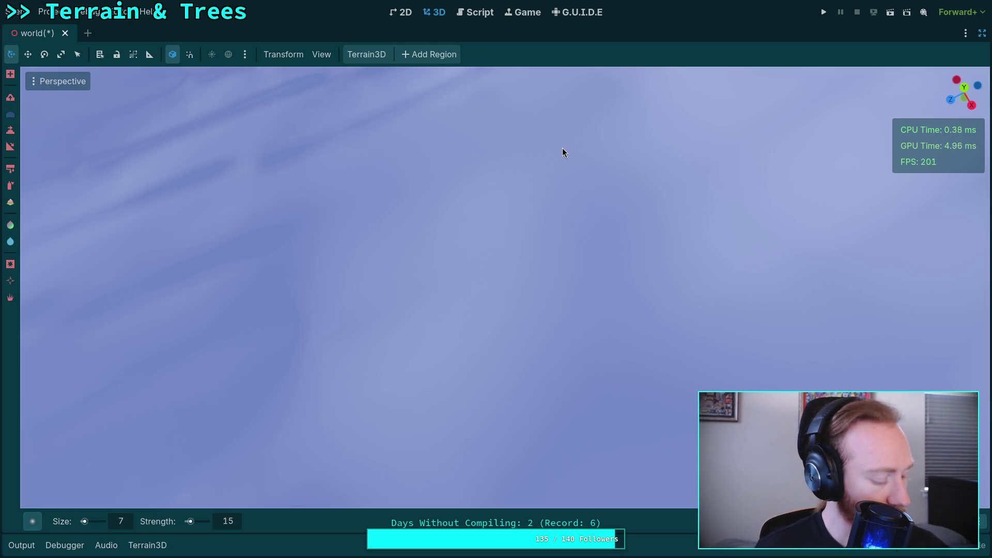
mouse_move(562, 148)
left_mouse_down()
mouse_move(532, 221)
mouse_move(542, 228)
left_mouse_up()
Smooth several rough snow patches, orbiting to a new angle between strokes.
mouse_move(417, 379)
left_mouse_down()
mouse_move(428, 362)
mouse_move(347, 394)
left_mouse_up()
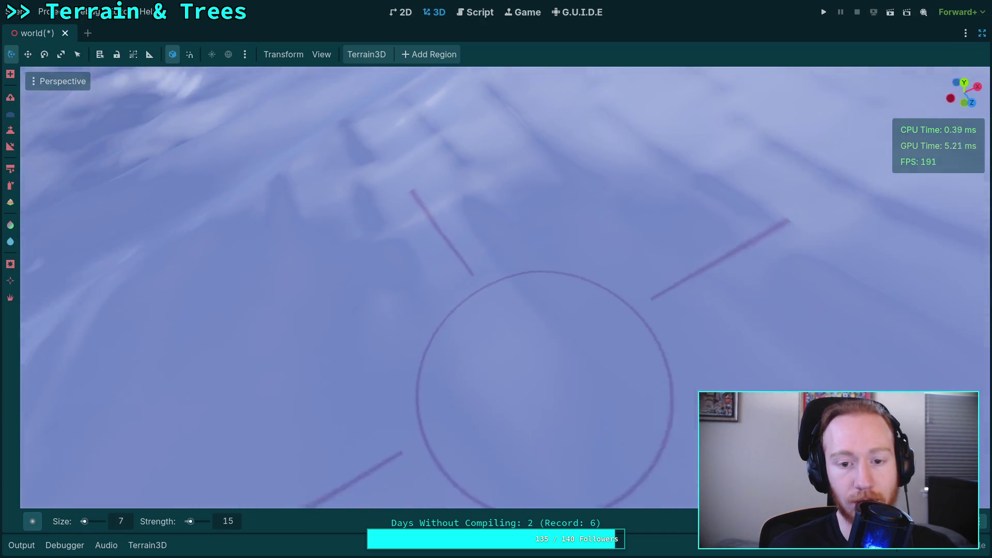
scroll(379, 269, "up", 3)
scroll(380, 268, "down", 3)
mouse_move(476, 162)
left_mouse_down()
mouse_move(443, 168)
mouse_move(348, 341)
mouse_move(352, 321)
mouse_move(335, 298)
left_mouse_up()
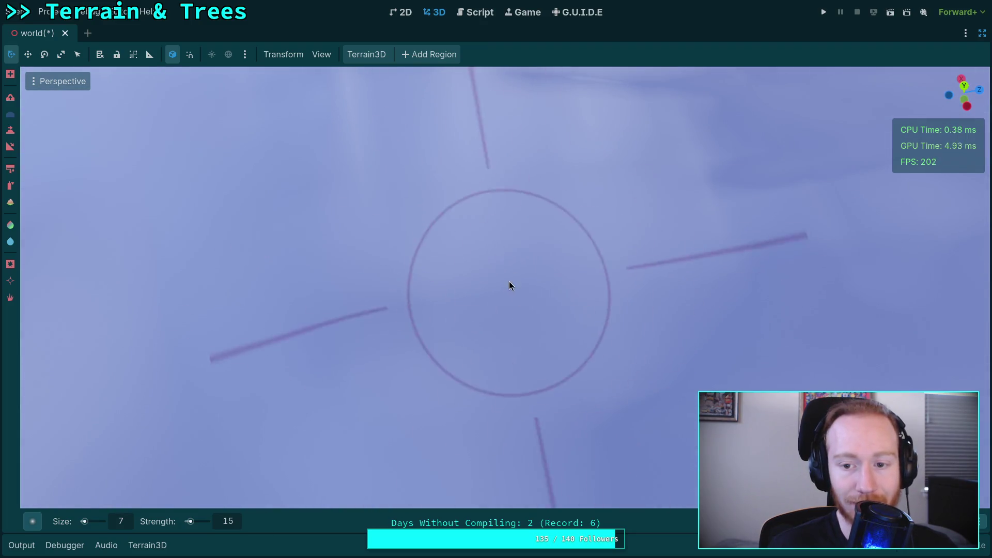
left_click_drag(509, 283, 436, 465)
left_click_drag(293, 289, 343, 251)
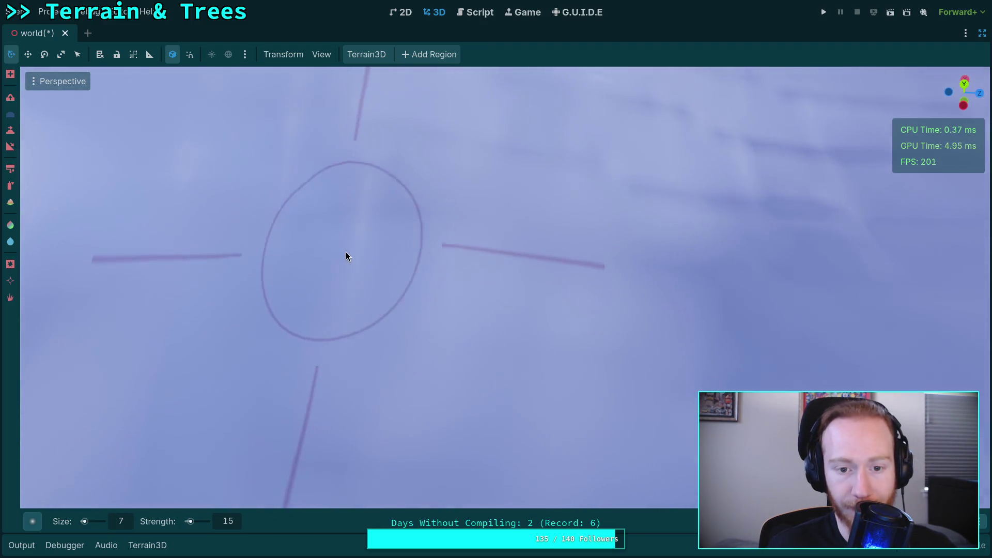
left_click_drag(661, 212, 698, 212)
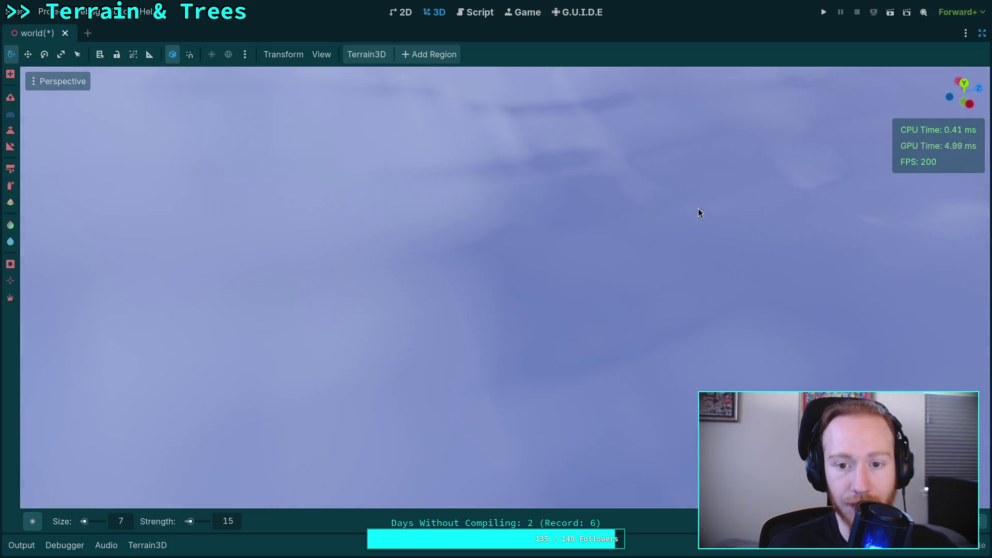
mouse_move(702, 347)
left_mouse_down()
mouse_move(455, 344)
mouse_move(517, 289)
mouse_move(520, 234)
left_mouse_up()
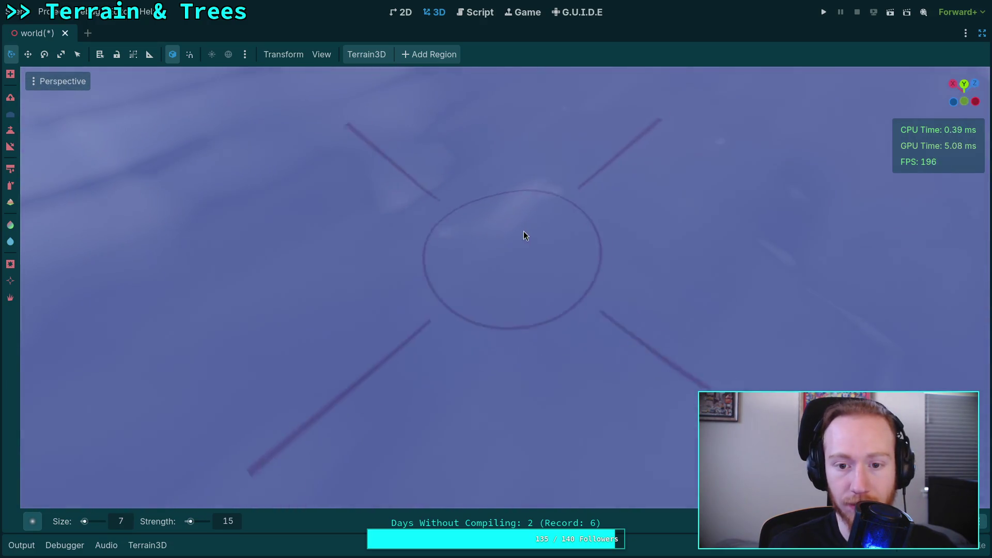
Orbit toward a top-down view and smooth the remaining rough snow.
mouse_move(422, 182)
left_mouse_down()
mouse_move(653, 255)
mouse_move(403, 285)
mouse_move(341, 230)
mouse_move(525, 238)
mouse_move(646, 298)
mouse_move(444, 207)
mouse_move(472, 328)
mouse_move(569, 333)
mouse_move(604, 259)
mouse_move(592, 365)
mouse_move(602, 373)
mouse_move(631, 355)
mouse_move(439, 394)
mouse_move(538, 222)
mouse_move(376, 249)
mouse_move(436, 280)
mouse_move(476, 270)
mouse_move(356, 362)
mouse_move(393, 223)
mouse_move(320, 289)
mouse_move(485, 195)
left_mouse_up()
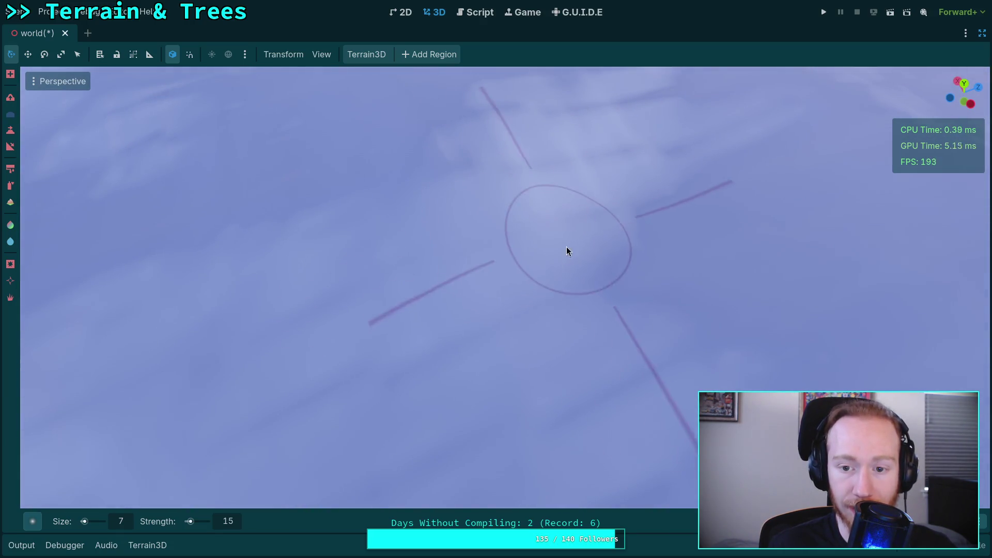
left_click_drag(367, 346, 299, 366)
mouse_move(432, 355)
left_mouse_down()
mouse_move(499, 261)
mouse_move(542, 243)
left_mouse_up()
mouse_move(274, 292)
left_mouse_down()
mouse_move(540, 299)
mouse_move(395, 261)
mouse_move(642, 248)
mouse_move(404, 294)
left_mouse_up()
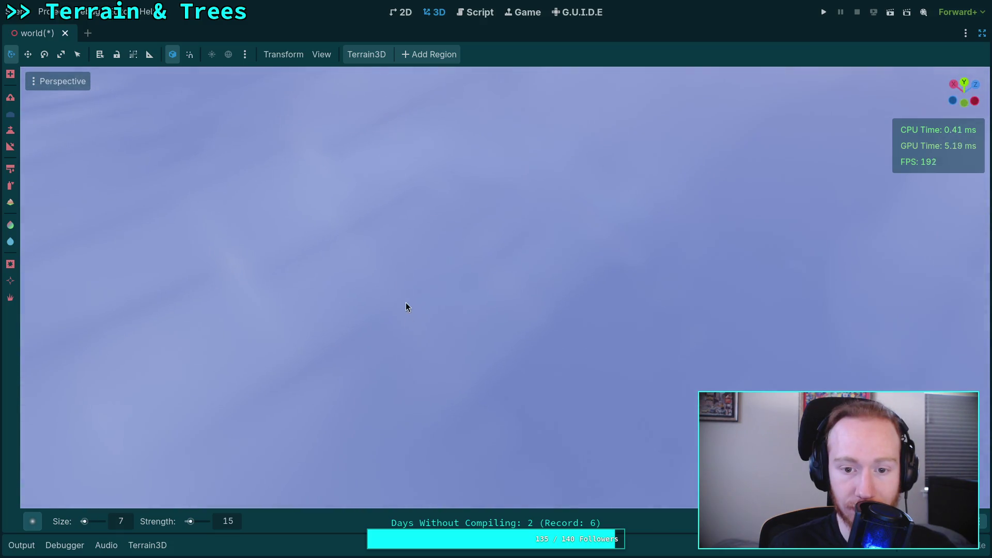
mouse_move(612, 262)
left_mouse_down()
mouse_move(477, 271)
mouse_move(442, 331)
mouse_move(446, 386)
mouse_move(394, 304)
left_mouse_up()
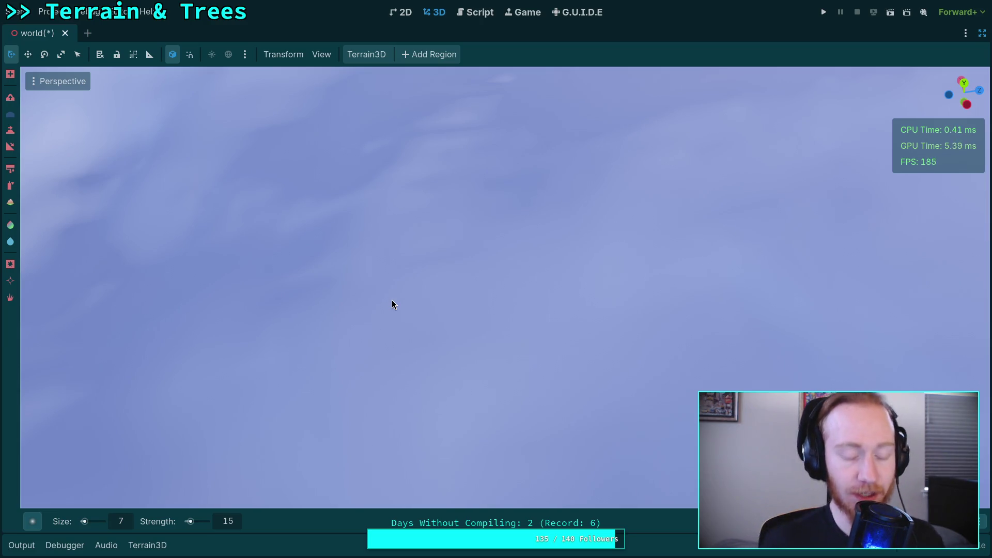
left_click_drag(397, 287, 402, 285)
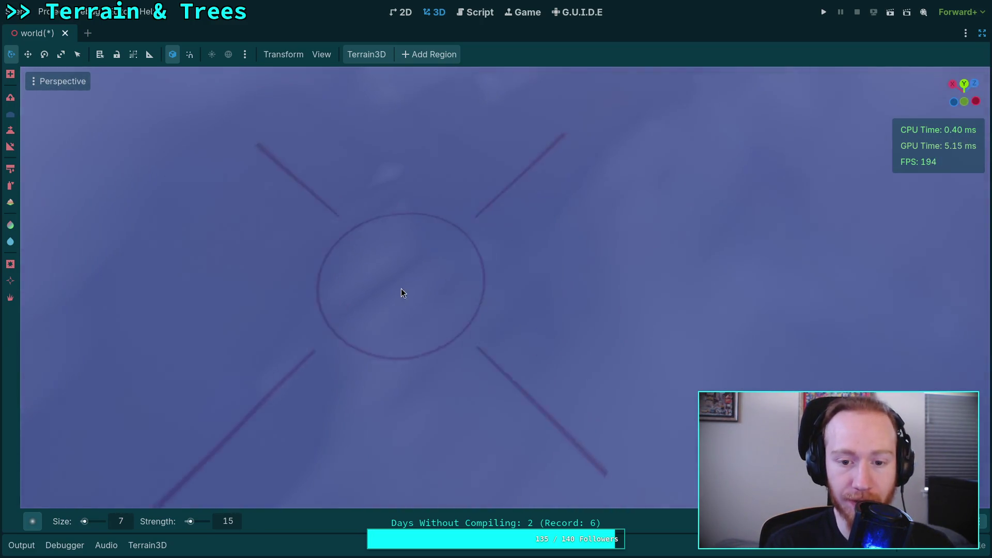
mouse_move(381, 184)
left_mouse_down()
mouse_move(270, 377)
mouse_move(439, 214)
mouse_move(544, 365)
mouse_move(415, 163)
mouse_move(476, 177)
mouse_move(459, 182)
mouse_move(435, 168)
mouse_move(405, 302)
mouse_move(473, 244)
mouse_move(548, 216)
mouse_move(501, 231)
mouse_move(448, 187)
mouse_move(436, 194)
mouse_move(603, 302)
mouse_move(326, 242)
mouse_move(317, 224)
mouse_move(363, 317)
mouse_move(310, 263)
mouse_move(458, 185)
mouse_move(511, 325)
mouse_move(532, 292)
mouse_move(346, 259)
mouse_move(350, 222)
mouse_move(234, 308)
mouse_move(288, 317)
mouse_move(370, 388)
mouse_move(421, 275)
mouse_move(444, 177)
mouse_move(553, 243)
mouse_move(522, 356)
mouse_move(635, 372)
mouse_move(535, 321)
left_mouse_up()
Smooth the snow across several nearby patches, swinging the view between strokes.
mouse_move(470, 292)
left_mouse_down()
mouse_move(455, 296)
mouse_move(518, 205)
mouse_move(522, 226)
mouse_move(445, 210)
mouse_move(525, 265)
mouse_move(507, 321)
mouse_move(520, 323)
left_mouse_up()
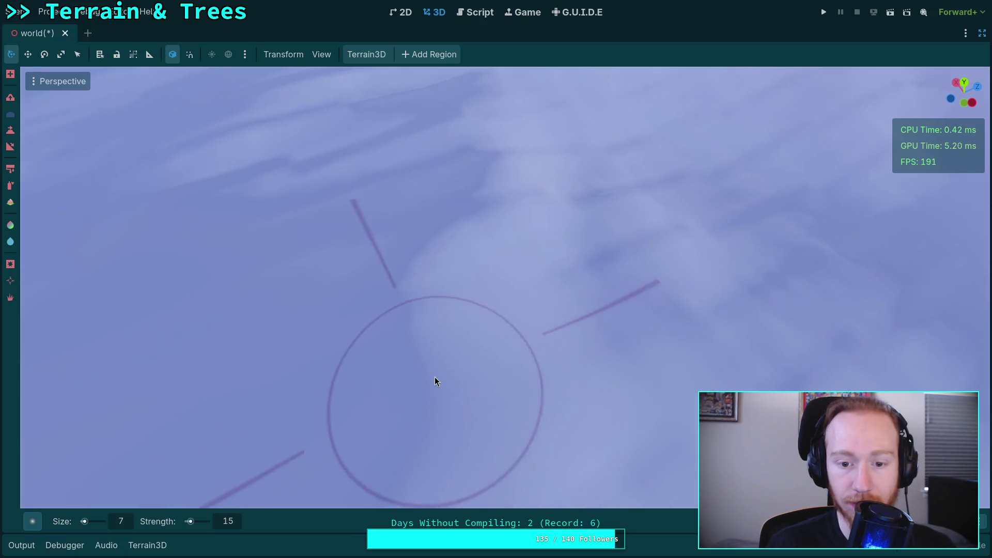
left_click_drag(590, 291, 404, 343)
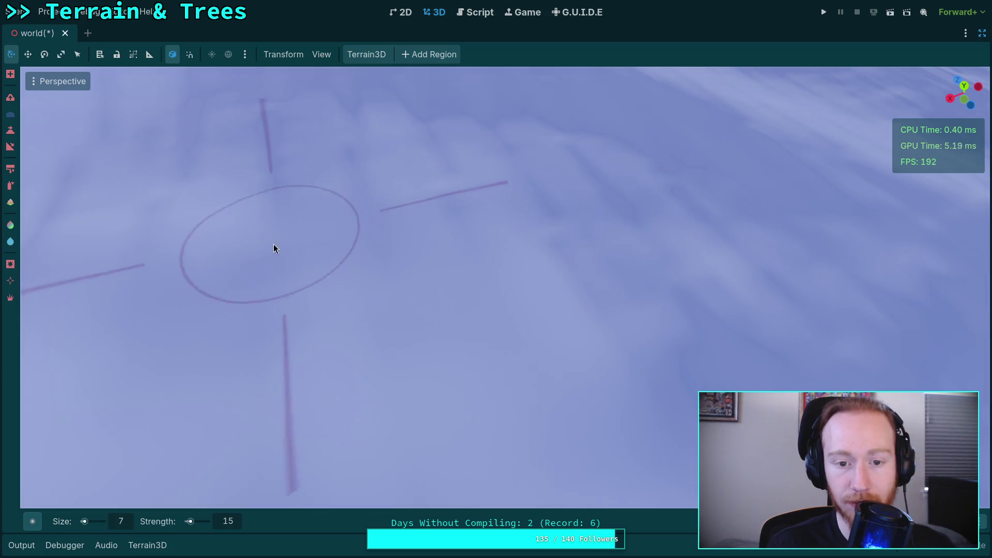
mouse_move(516, 290)
left_mouse_down()
mouse_move(299, 264)
mouse_move(449, 299)
left_mouse_up()
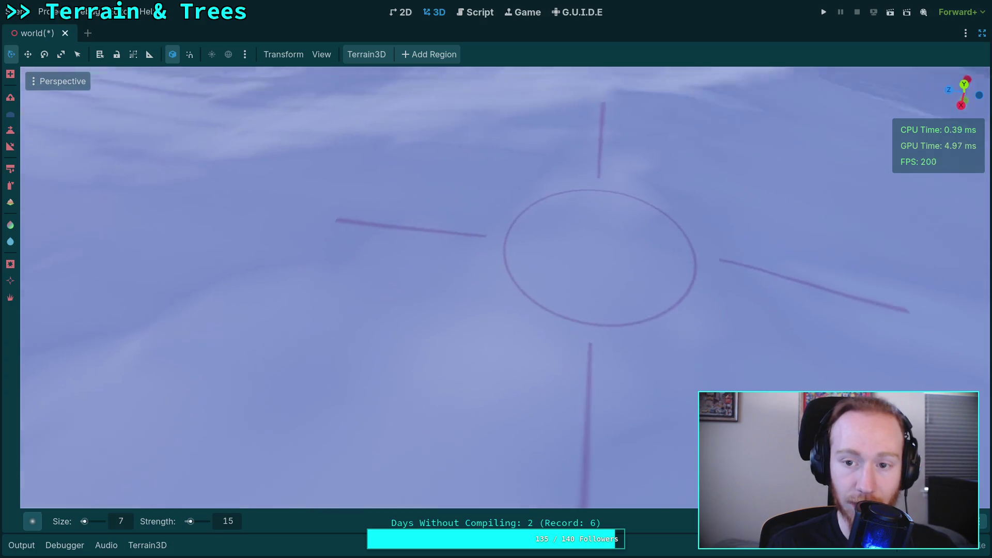
left_click_drag(601, 255, 616, 202)
left_click_drag(172, 278, 383, 307)
mouse_move(658, 294)
left_mouse_down()
mouse_move(532, 223)
mouse_move(418, 275)
mouse_move(432, 195)
mouse_move(389, 218)
left_mouse_up()
mouse_move(496, 226)
left_mouse_down()
mouse_move(531, 220)
mouse_move(425, 259)
left_mouse_up()
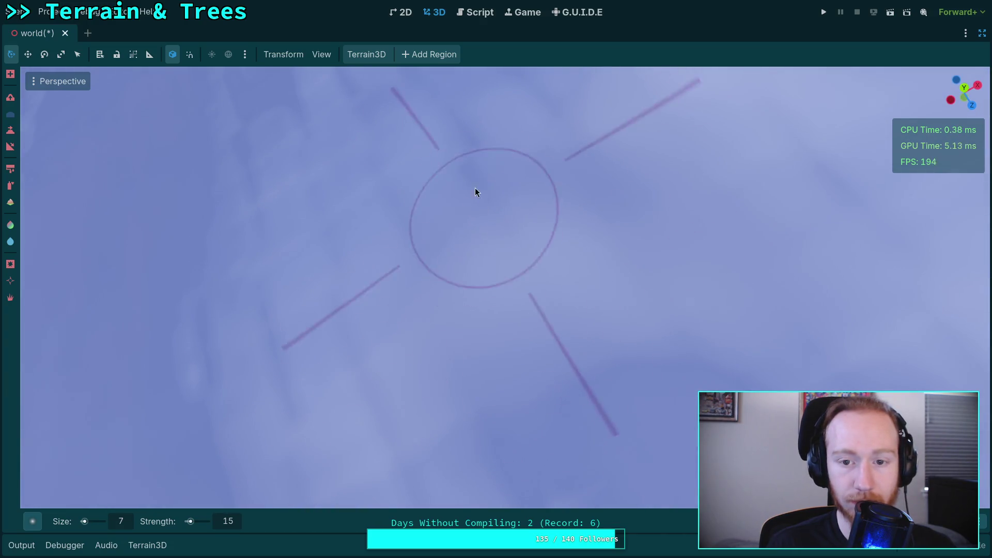
left_click_drag(487, 243, 412, 274)
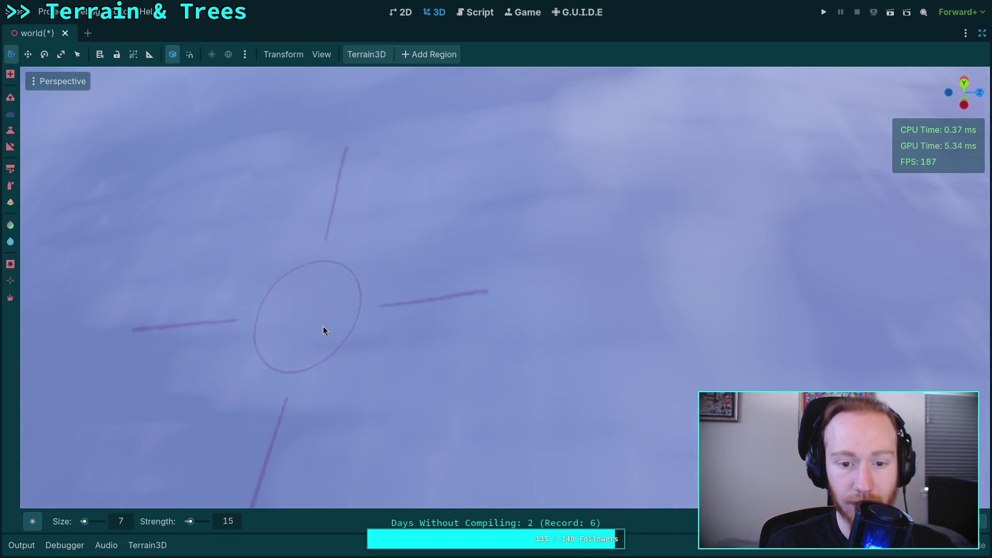
mouse_move(525, 343)
left_mouse_down()
mouse_move(691, 392)
mouse_move(507, 361)
left_mouse_up()
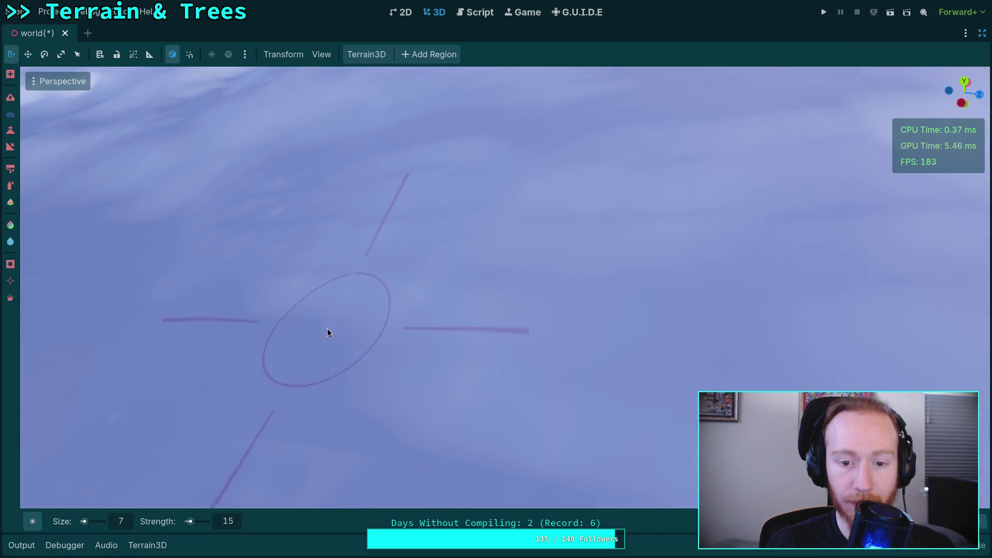
mouse_move(290, 275)
left_mouse_down()
mouse_move(420, 304)
mouse_move(340, 266)
left_mouse_up()
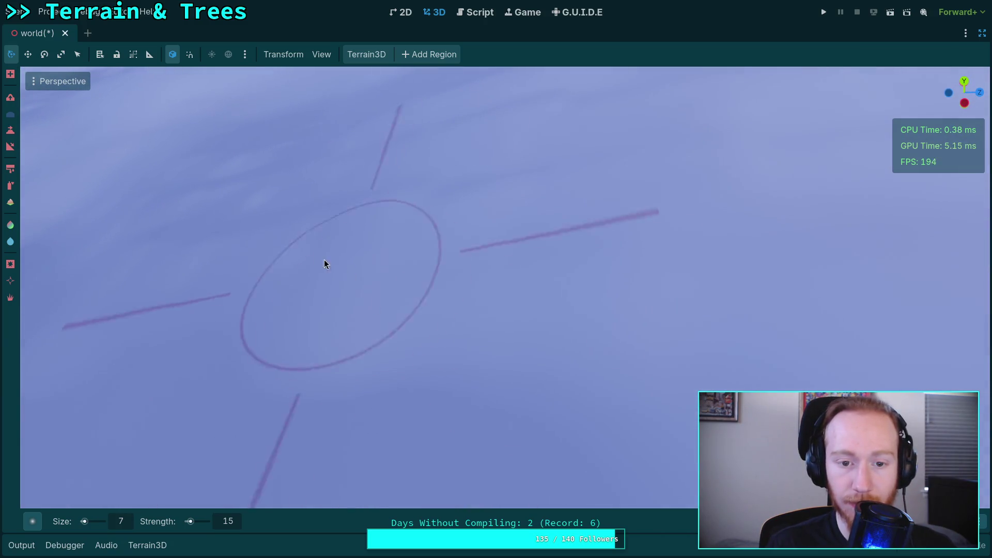
mouse_move(277, 295)
left_mouse_down()
mouse_move(532, 410)
mouse_move(312, 284)
mouse_move(465, 290)
left_mouse_up()
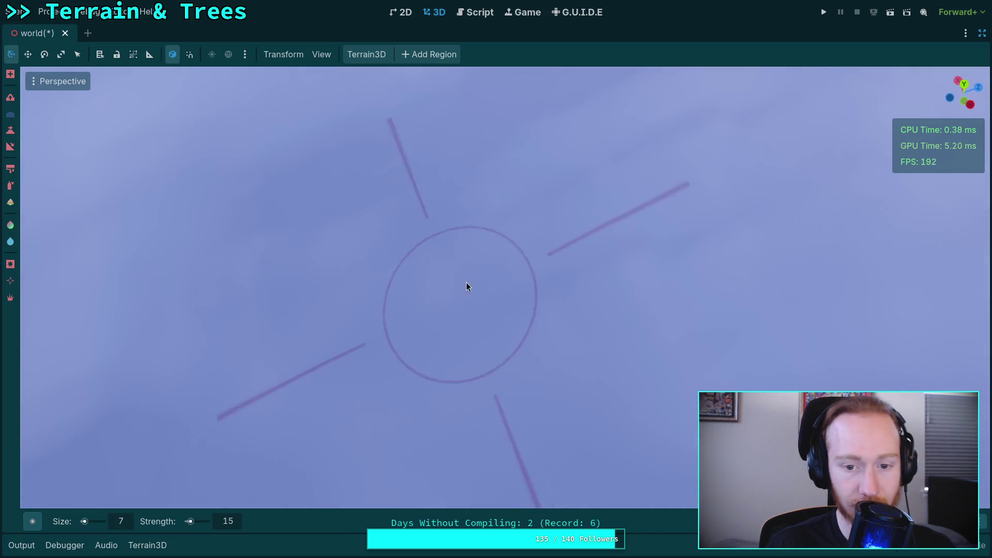
Inspect the terrain from lower and top-down angles, then smooth more snowy areas.
left_click_drag(586, 230, 492, 279)
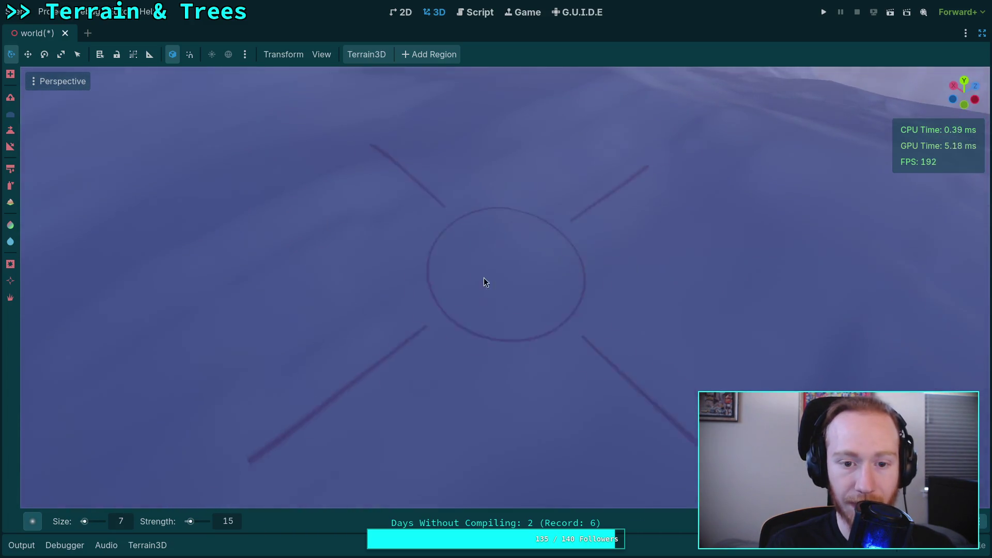
mouse_move(325, 232)
left_mouse_down()
mouse_move(246, 255)
mouse_move(290, 310)
mouse_move(329, 335)
left_mouse_up()
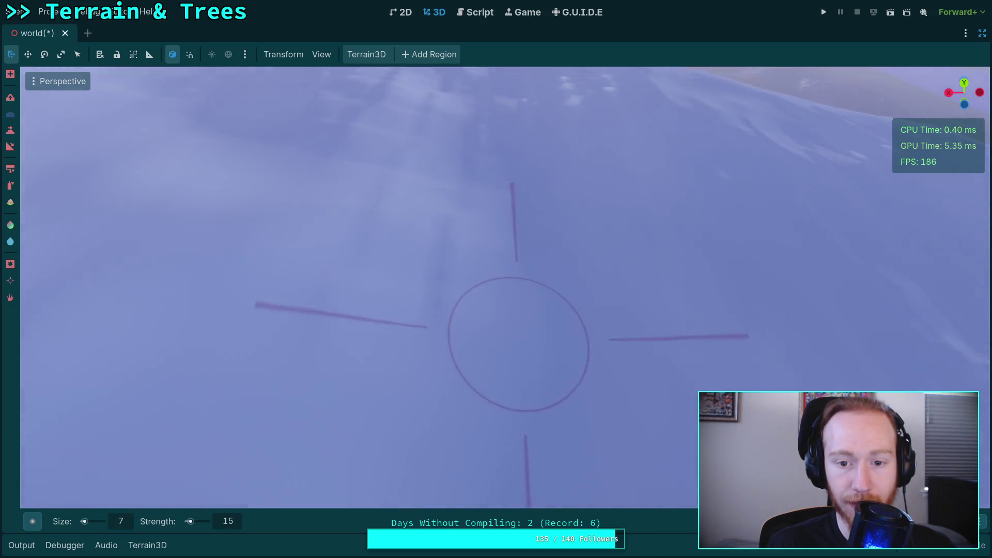
mouse_move(513, 237)
left_mouse_down()
mouse_move(490, 354)
mouse_move(474, 203)
left_mouse_up()
mouse_move(604, 244)
left_mouse_down()
mouse_move(437, 360)
mouse_move(513, 303)
left_mouse_up()
mouse_move(618, 282)
left_mouse_down()
mouse_move(377, 476)
mouse_move(627, 283)
left_mouse_up()
mouse_move(465, 242)
left_mouse_down()
mouse_move(507, 190)
mouse_move(498, 205)
mouse_move(497, 159)
mouse_move(640, 266)
mouse_move(406, 129)
left_mouse_up()
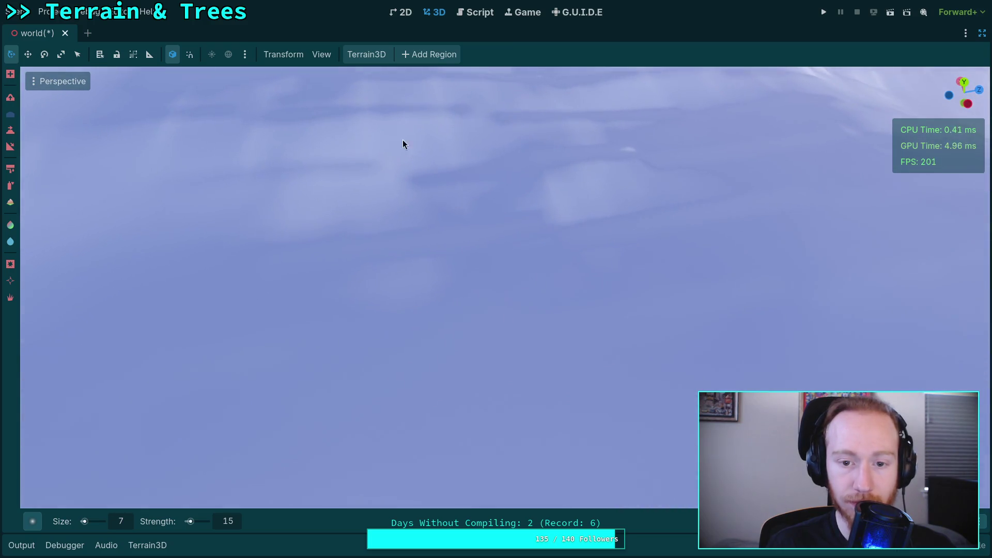
left_click_drag(500, 239, 553, 246)
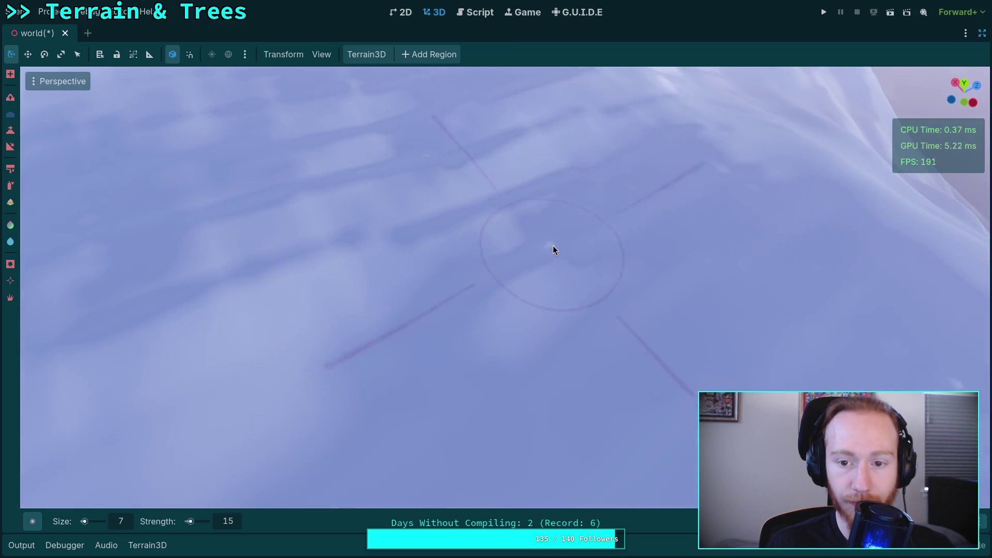
left_click_drag(481, 237, 669, 217)
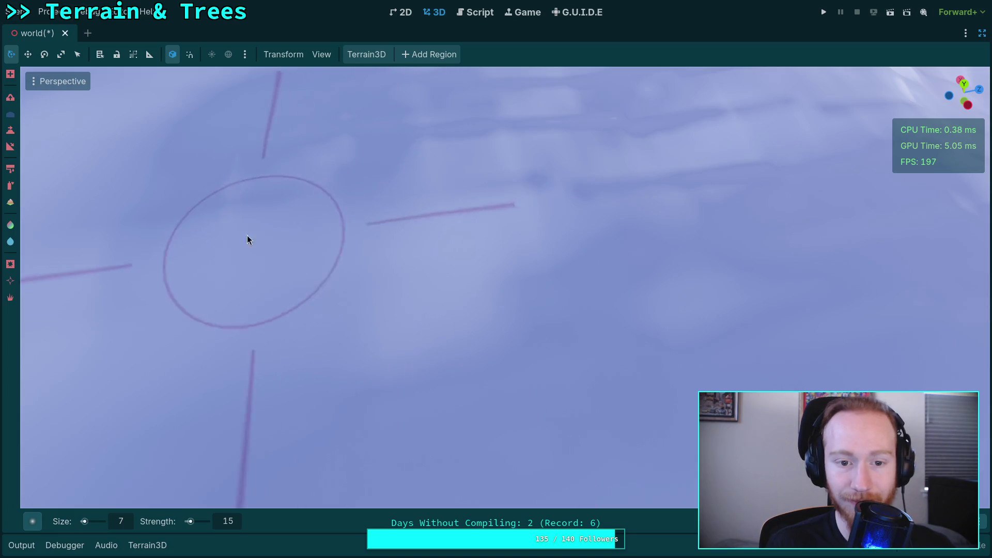
mouse_move(471, 138)
left_mouse_down()
mouse_move(321, 310)
mouse_move(380, 207)
left_mouse_up()
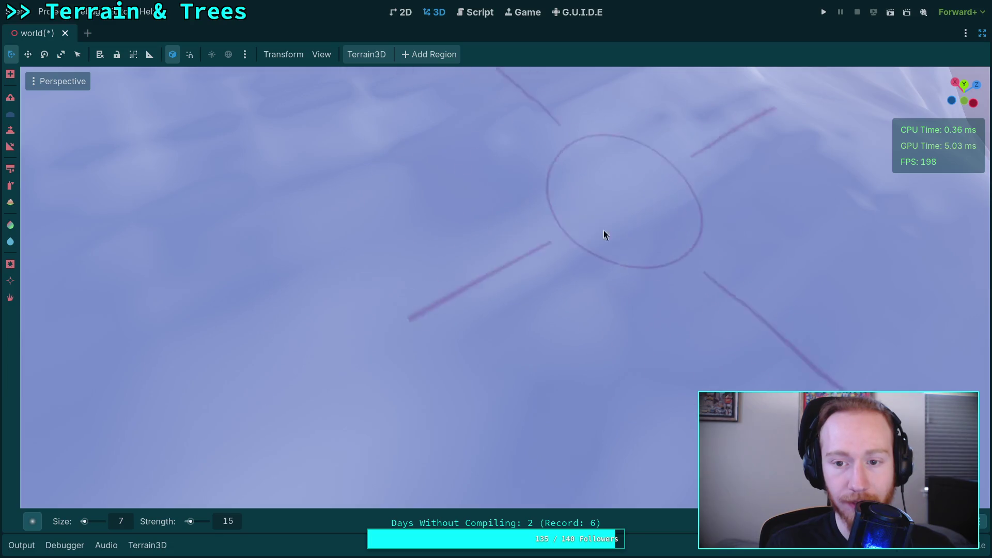
Smooth the rough snow patch on the slope, then zoom closer to the ground.
left_click_drag(612, 286, 547, 307)
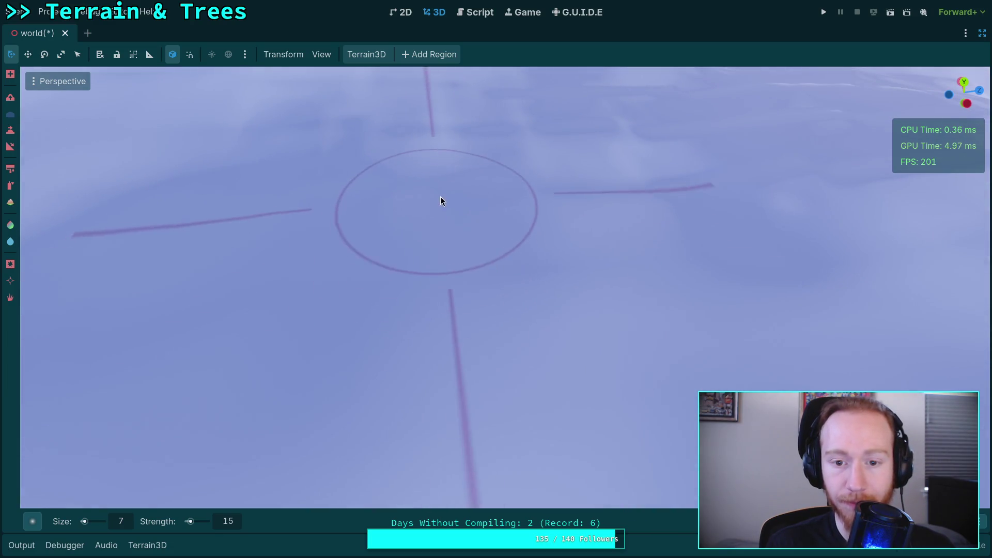
left_click_drag(441, 199, 432, 210)
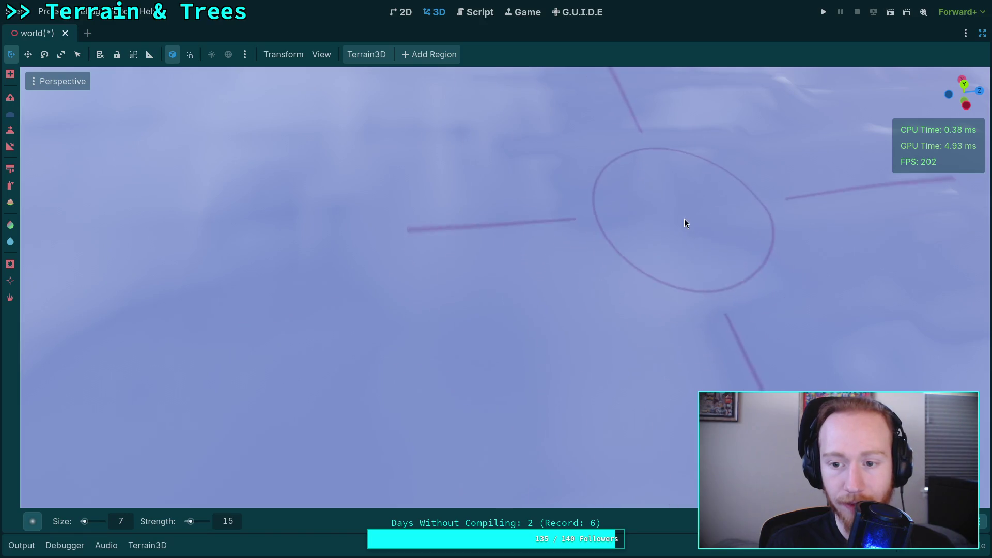
left_click_drag(744, 350, 648, 354)
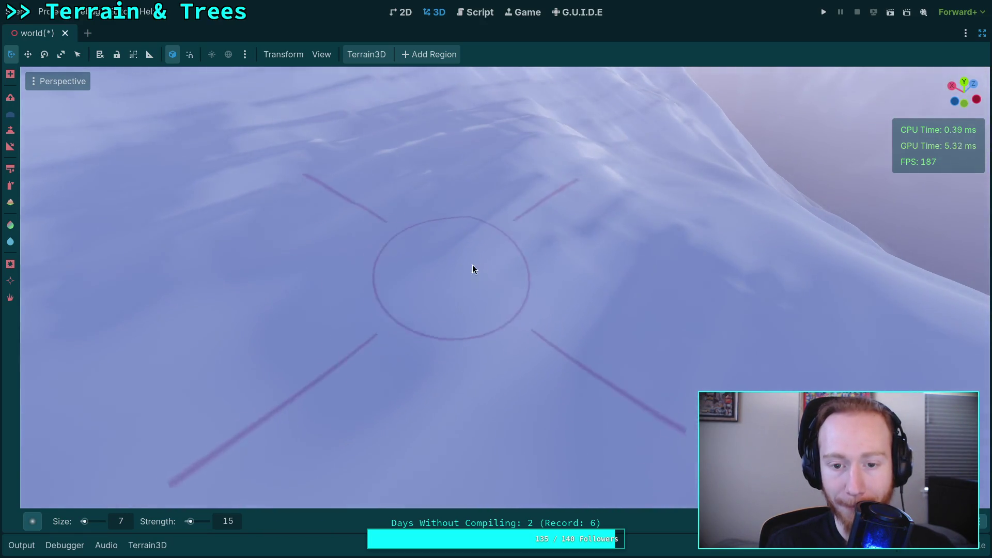
left_click_drag(609, 381, 393, 503)
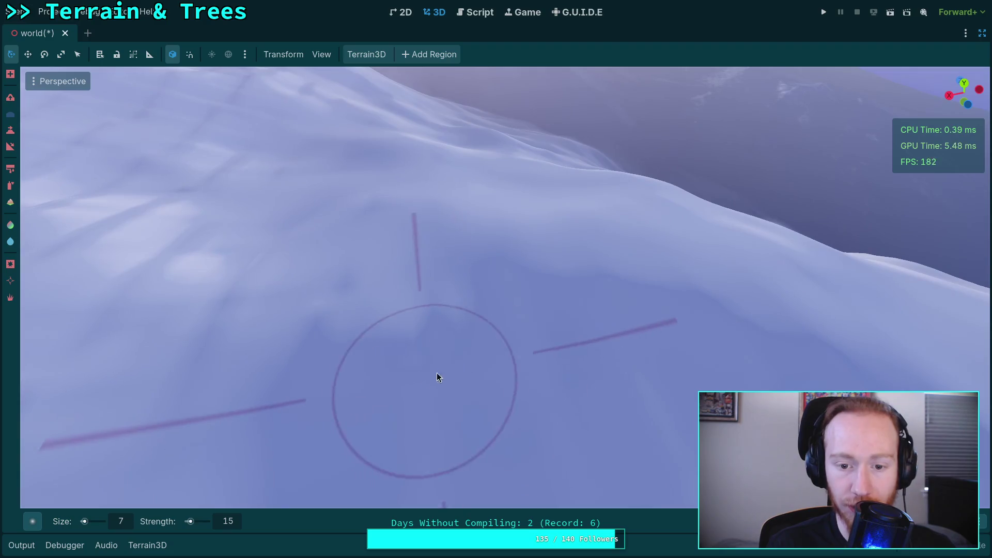
left_click_drag(315, 305, 481, 274)
scroll(467, 262, "down", 3)
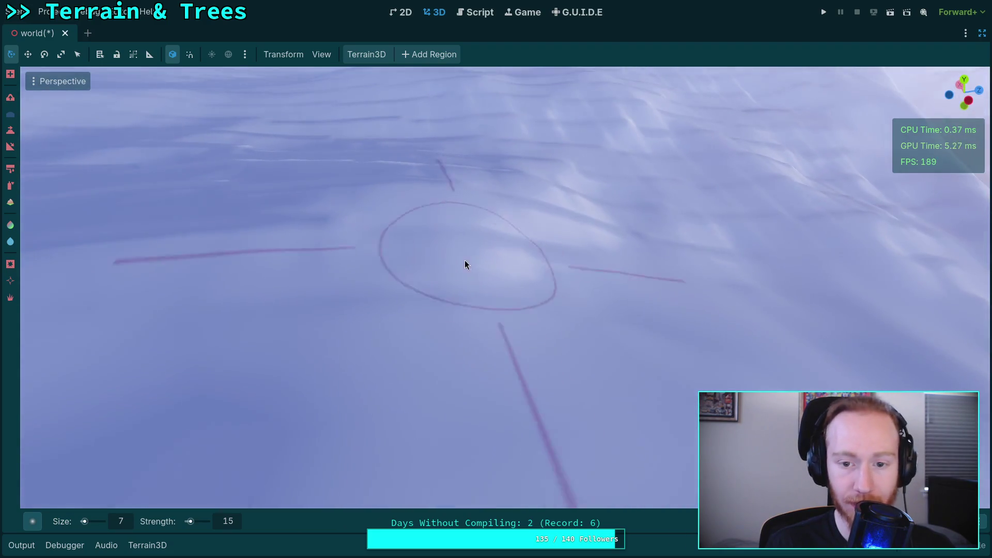
Smooth a spot of snow and zoom to frame the slope close up.
scroll(347, 243, "up", 3)
scroll(207, 355, "down", 2)
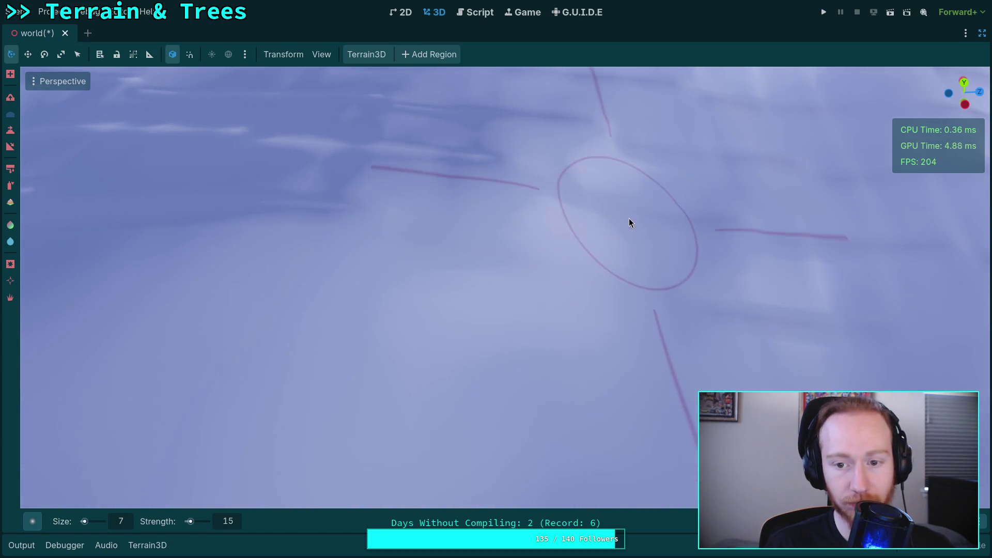
left_click_drag(531, 275, 574, 297)
scroll(574, 297, "down", 2)
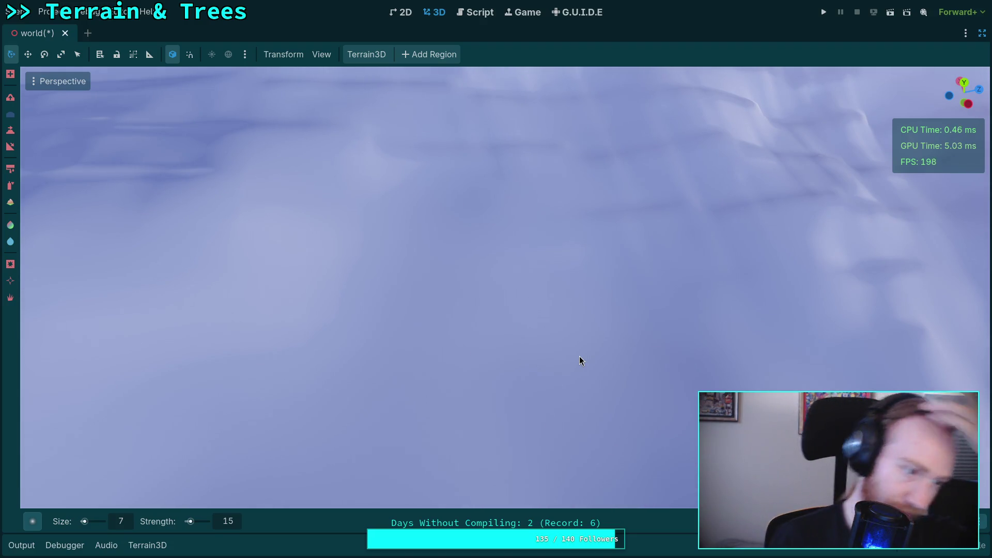
scroll(579, 355, "down", 3)
scroll(423, 292, "up", 3)
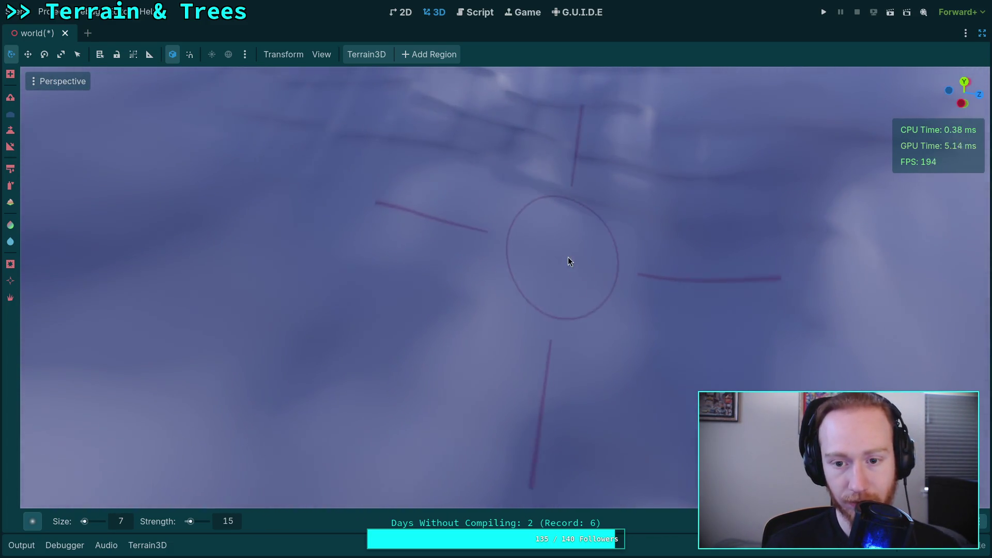
scroll(359, 335, "down", 2)
scroll(322, 325, "down", 2)
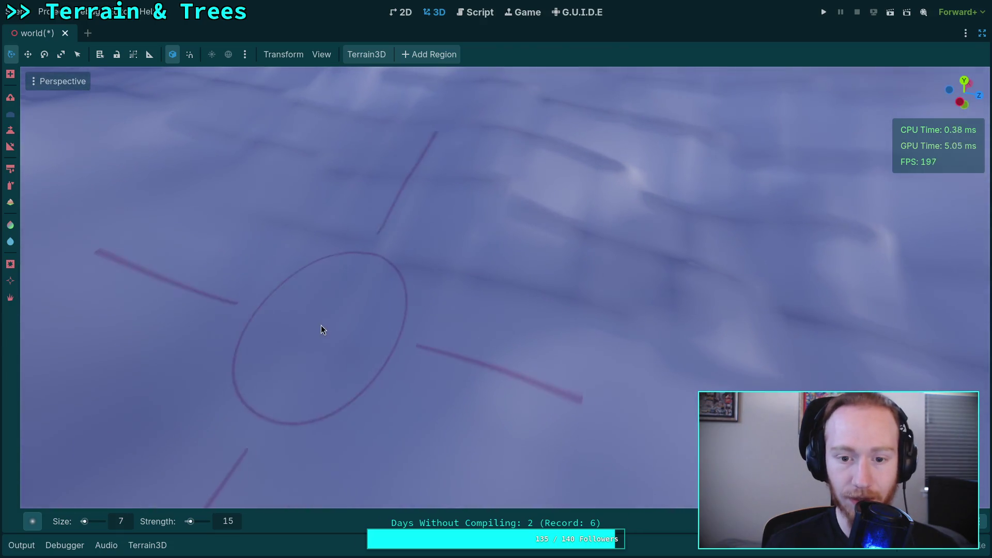
scroll(594, 294, "down", 1)
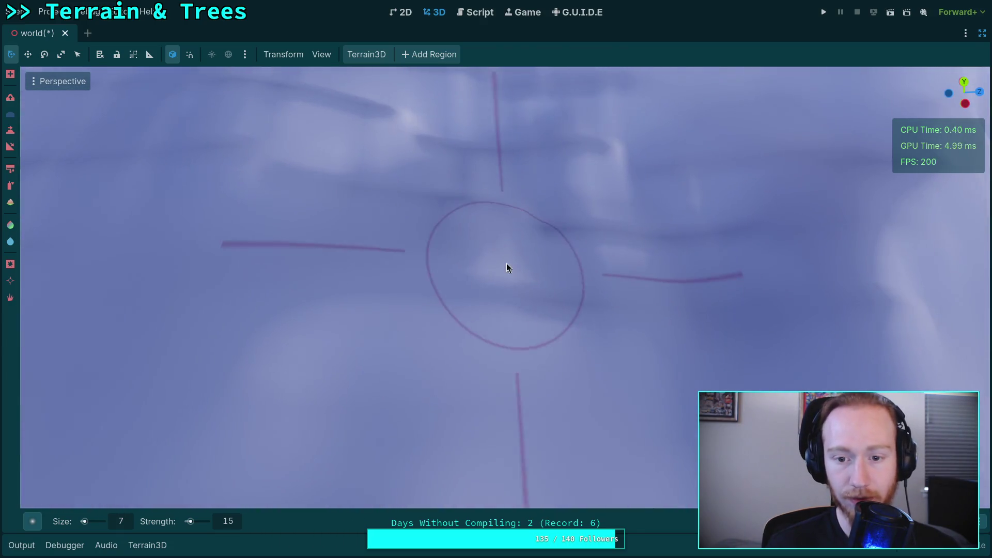
scroll(437, 220, "down", 1)
scroll(428, 219, "down", 1)
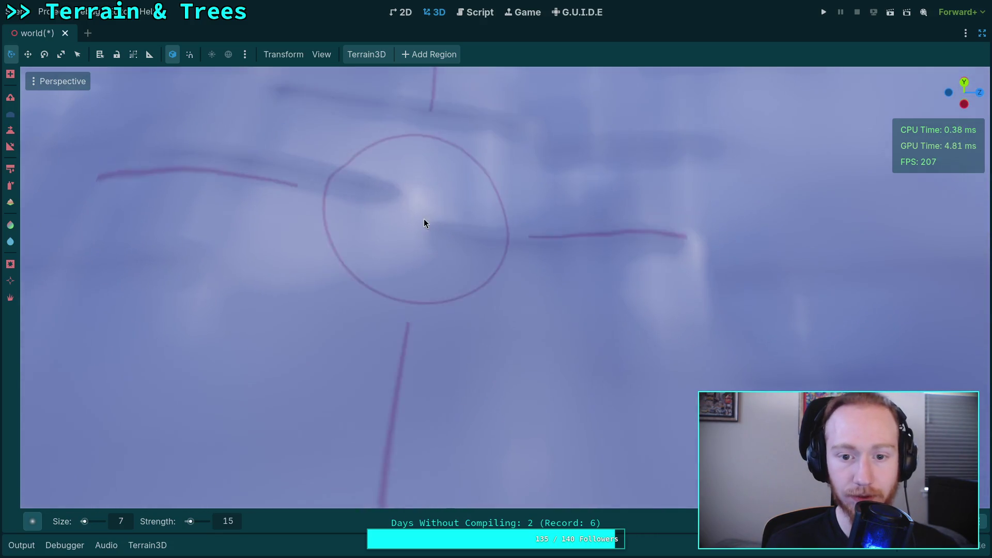
scroll(609, 188, "down", 1)
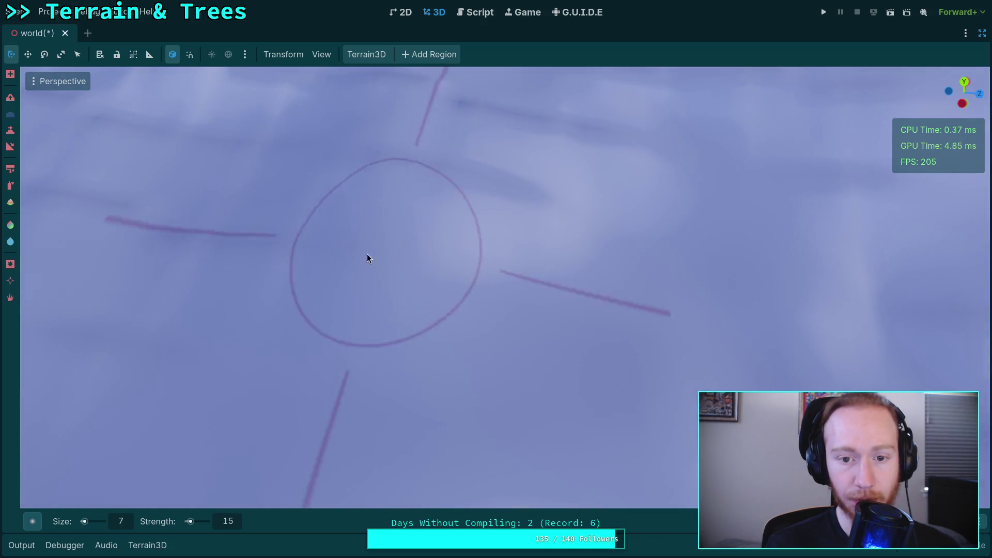
scroll(403, 297, "down", 1)
scroll(376, 253, "down", 2)
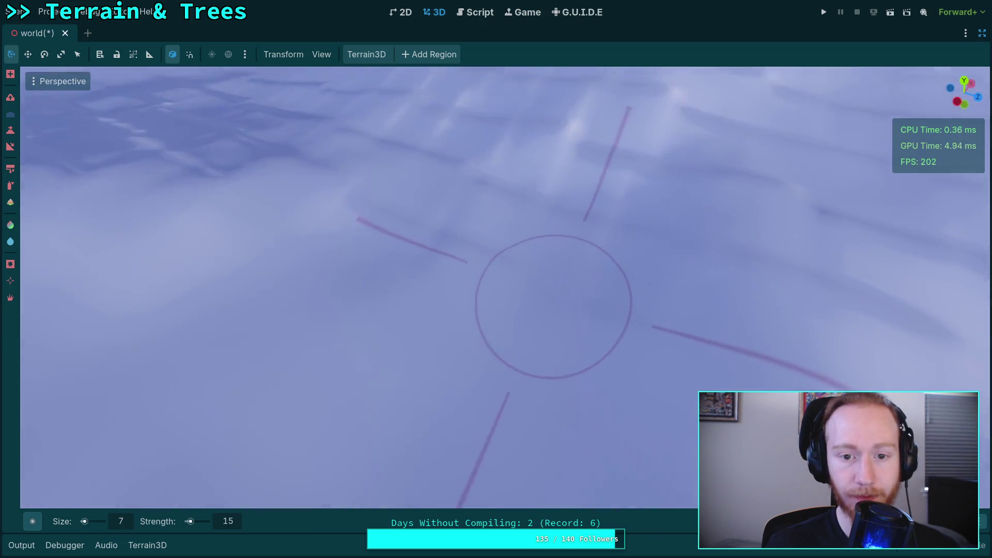
scroll(395, 210, "down", 2)
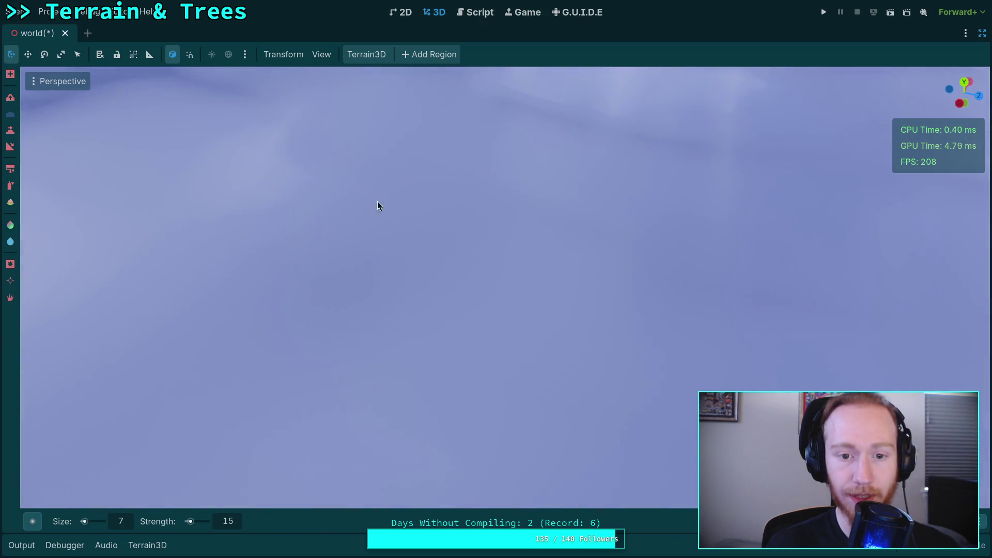
scroll(336, 192, "up", 2)
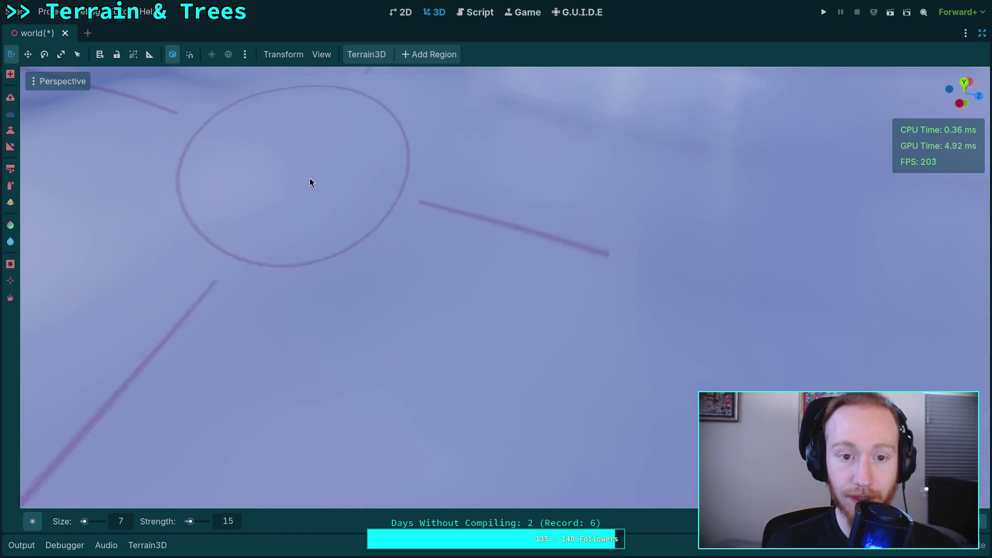
scroll(310, 202, "up", 1)
scroll(326, 232, "down", 1)
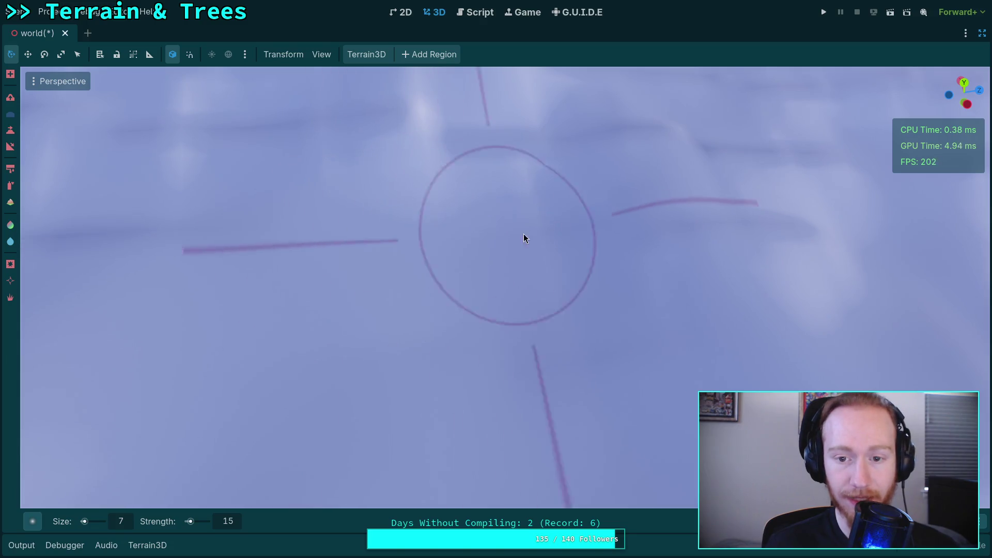
scroll(522, 238, "down", 1)
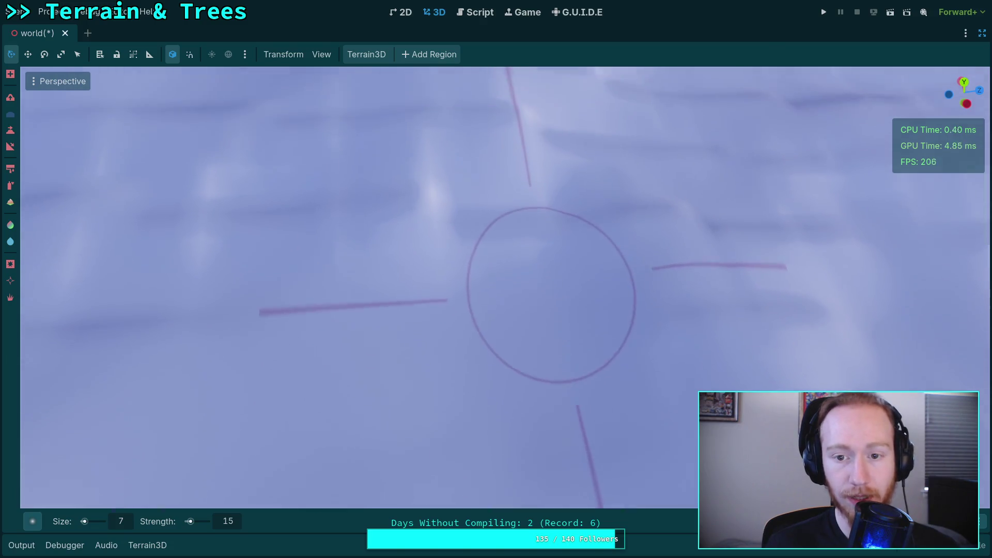
scroll(522, 258, "up", 1)
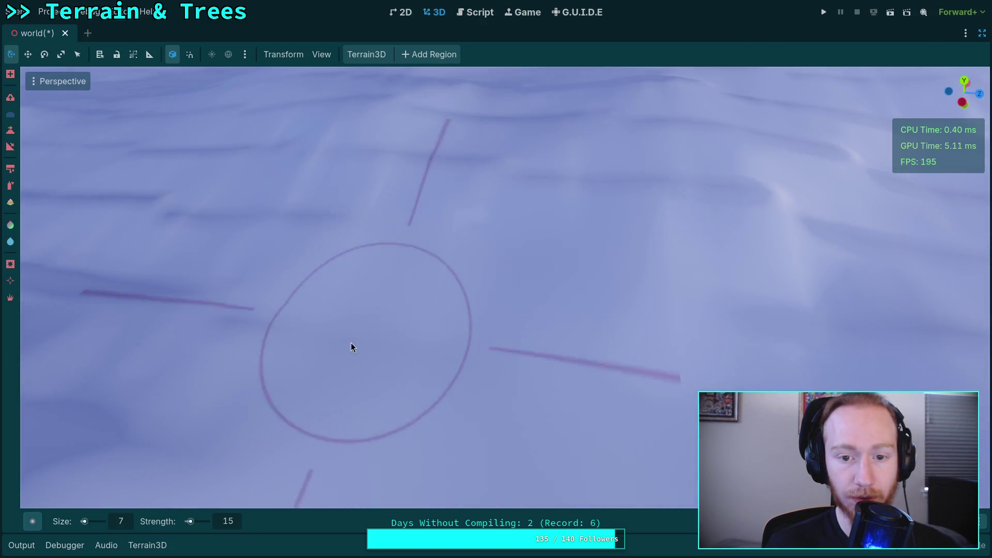
Tilt and orbit closer to the terrain, then smooth a small patch of snow.
left_click_drag(351, 343, 355, 330)
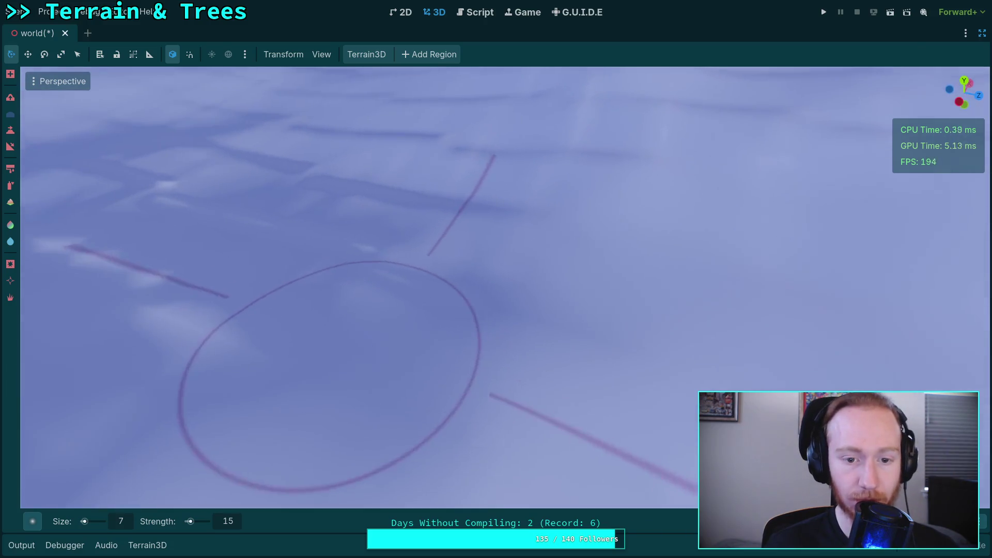
scroll(288, 399, "up", 3)
scroll(479, 312, "down", 2)
left_click_drag(514, 230, 416, 219)
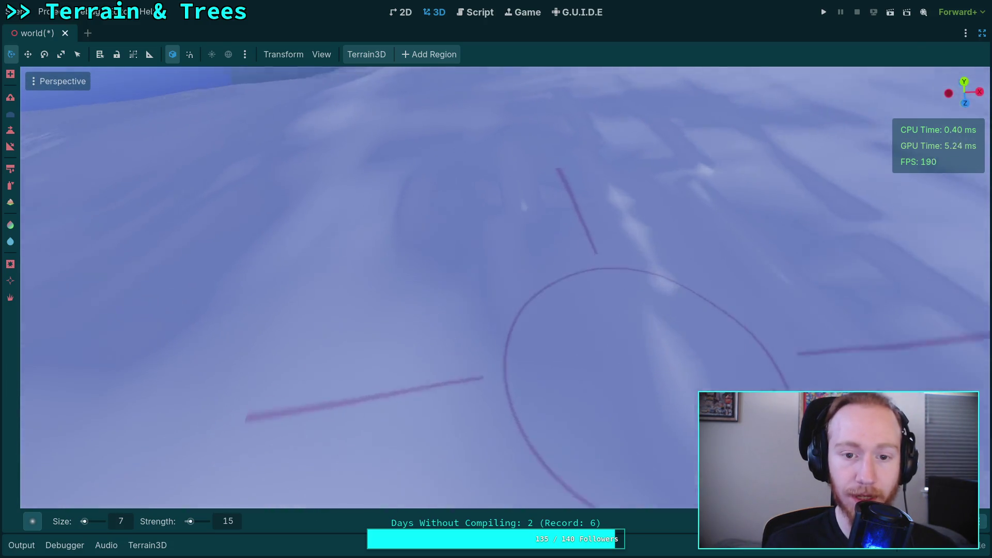
scroll(580, 235, "up", 1)
left_click_drag(580, 235, 581, 222)
left_click_drag(359, 217, 359, 201)
scroll(571, 286, "up", 2)
mouse_move(571, 286)
left_mouse_down()
mouse_move(571, 232)
mouse_move(507, 239)
mouse_move(498, 393)
left_mouse_up()
scroll(441, 345, "down", 3)
scroll(507, 240, "down", 2)
scroll(498, 392, "up", 3)
scroll(519, 429, "down", 2)
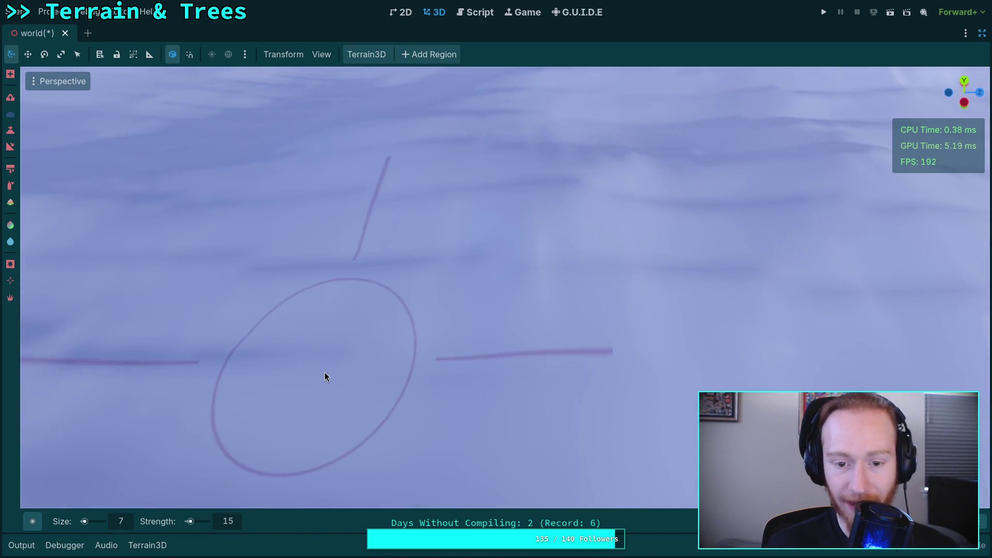
scroll(521, 271, "up", 3)
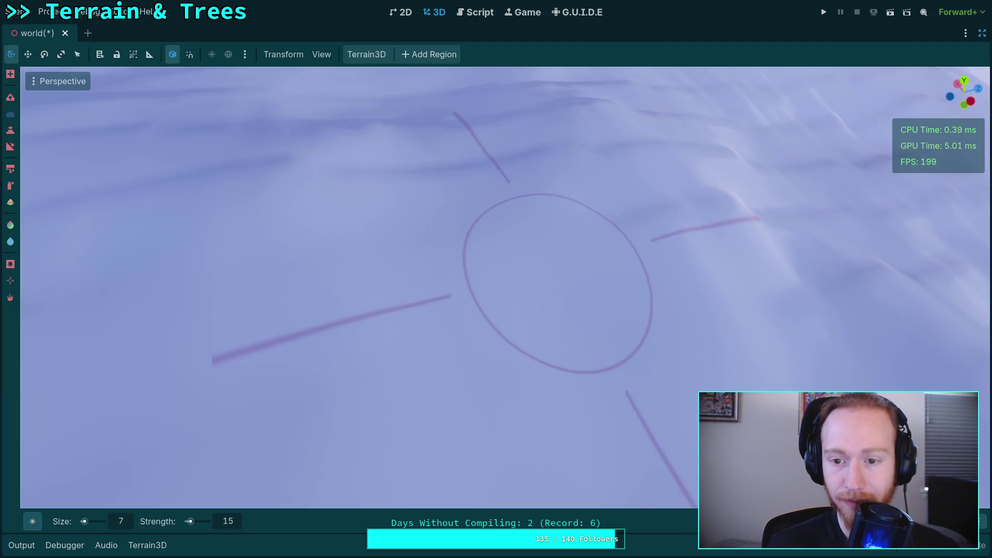
left_click_drag(560, 275, 553, 276)
scroll(549, 275, "up", 3)
scroll(612, 213, "down", 2)
Orbit to a more top-down view and smooth two more rough spots.
left_click_drag(612, 213, 580, 362)
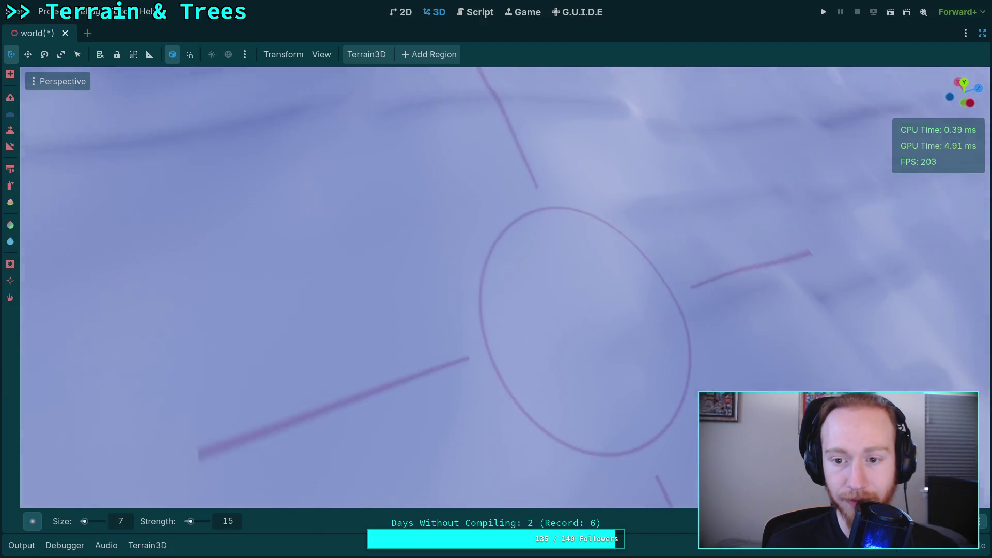
scroll(496, 268, "down", 2)
scroll(531, 287, "up", 2)
scroll(339, 216, "up", 2)
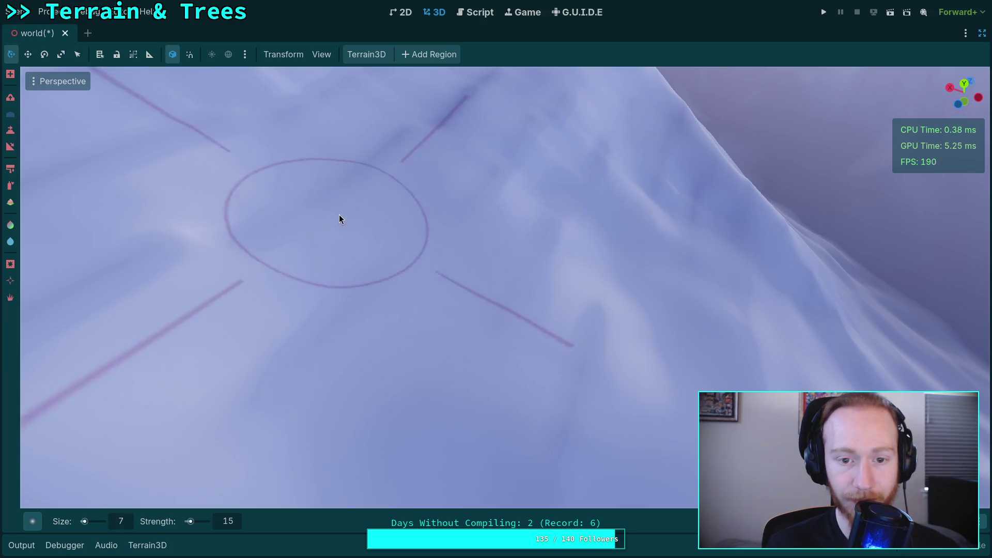
left_click_drag(239, 228, 523, 266)
scroll(417, 234, "up", 2)
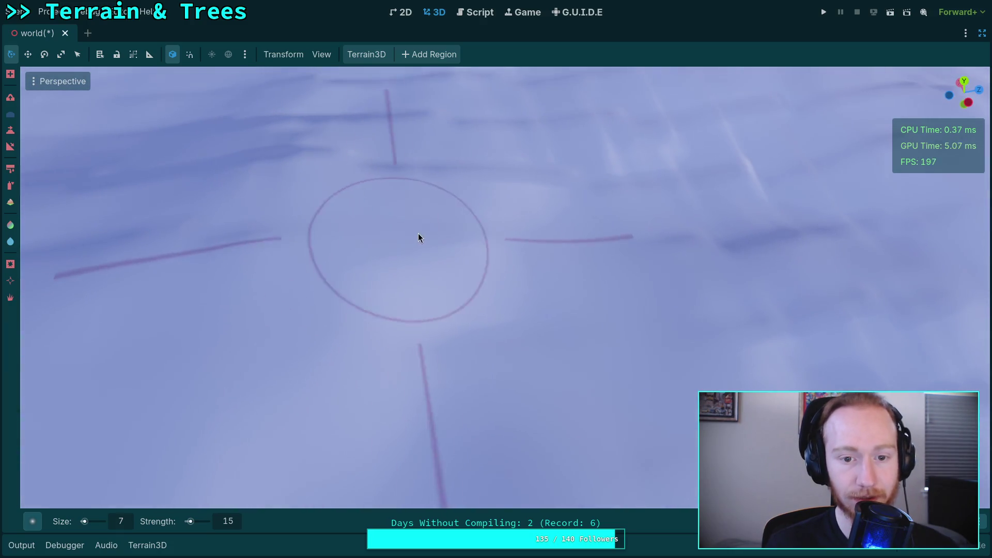
scroll(418, 238, "up", 2)
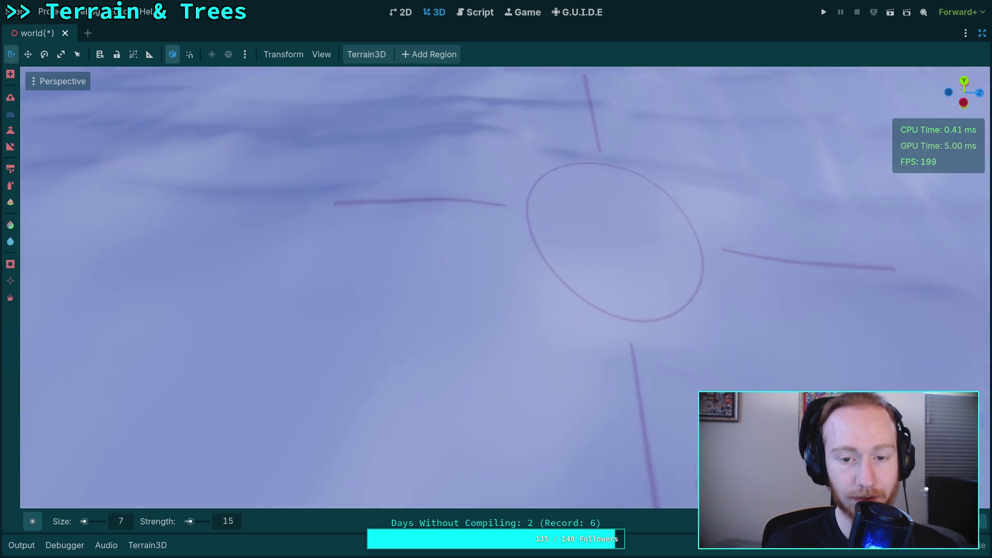
mouse_move(465, 182)
left_mouse_down()
mouse_move(455, 258)
mouse_move(417, 210)
left_mouse_up()
mouse_move(217, 204)
left_mouse_down()
mouse_move(492, 184)
mouse_move(401, 252)
mouse_move(355, 247)
mouse_move(449, 321)
mouse_move(267, 252)
left_mouse_up()
scroll(360, 264, "down", 2)
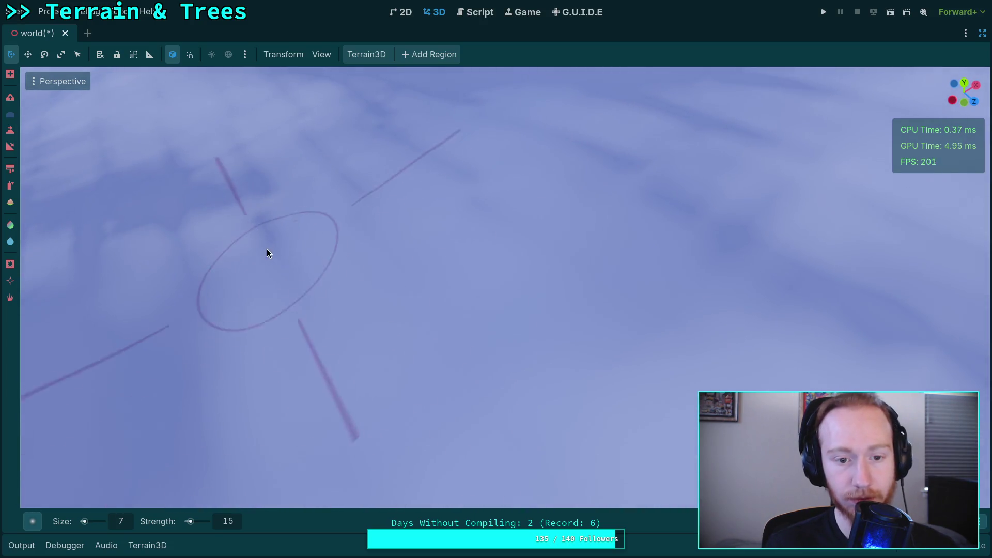
mouse_move(334, 193)
left_mouse_down()
mouse_move(476, 155)
mouse_move(362, 195)
left_mouse_up()
mouse_move(410, 293)
left_mouse_down()
mouse_move(442, 382)
mouse_move(337, 209)
mouse_move(457, 155)
mouse_move(388, 243)
mouse_move(339, 261)
mouse_move(402, 178)
mouse_move(408, 269)
mouse_move(383, 210)
mouse_move(574, 164)
mouse_move(554, 149)
mouse_move(439, 288)
mouse_move(665, 321)
mouse_move(370, 356)
mouse_move(333, 303)
left_mouse_up()
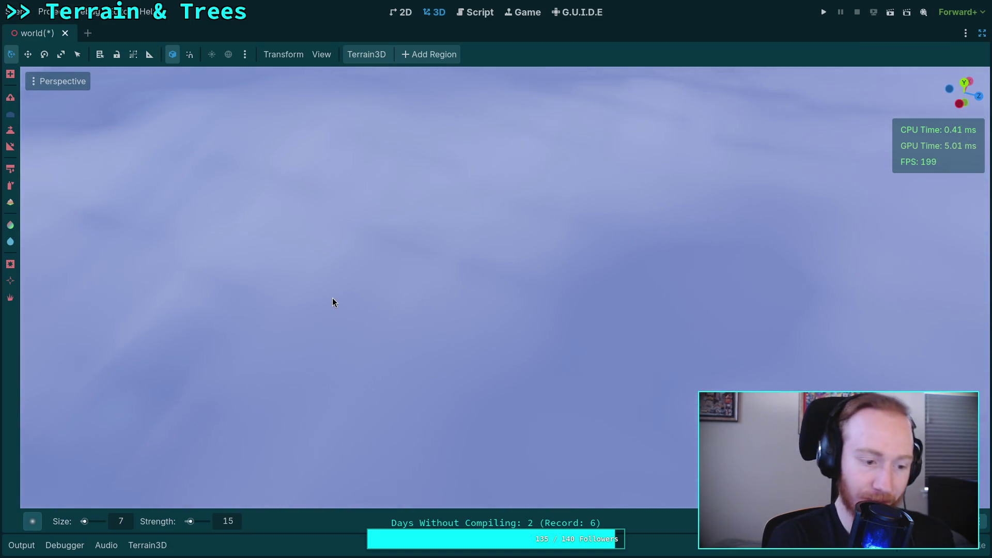
Fly across the mountains to a new slope and smooth it back and forth.
mouse_move(424, 277)
left_mouse_down()
mouse_move(401, 282)
mouse_move(575, 293)
mouse_move(356, 326)
mouse_move(537, 240)
mouse_move(628, 266)
mouse_move(443, 295)
mouse_move(370, 186)
mouse_move(656, 275)
mouse_move(549, 299)
left_mouse_up()
mouse_move(371, 300)
left_mouse_down()
mouse_move(492, 176)
mouse_move(641, 248)
mouse_move(606, 309)
mouse_move(434, 283)
mouse_move(507, 223)
mouse_move(485, 355)
mouse_move(405, 282)
left_mouse_up()
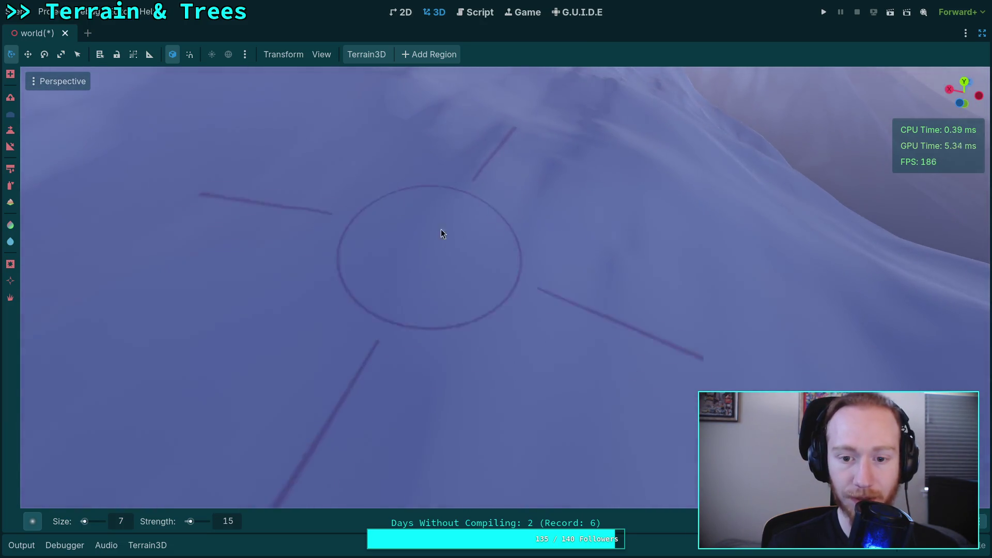
mouse_move(525, 255)
left_mouse_down()
mouse_move(659, 236)
mouse_move(647, 355)
mouse_move(569, 339)
mouse_move(516, 228)
mouse_move(320, 275)
left_mouse_up()
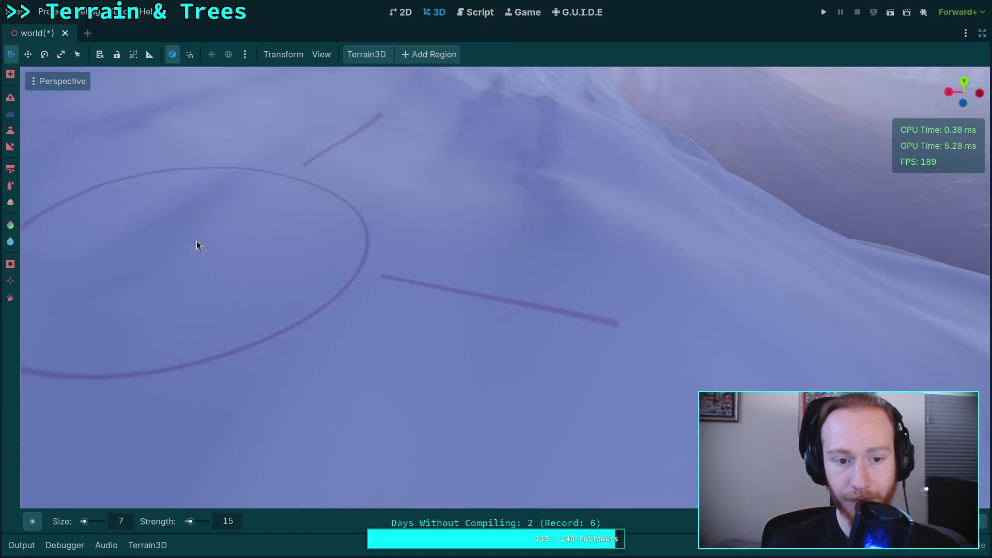
left_click_drag(191, 215, 328, 271)
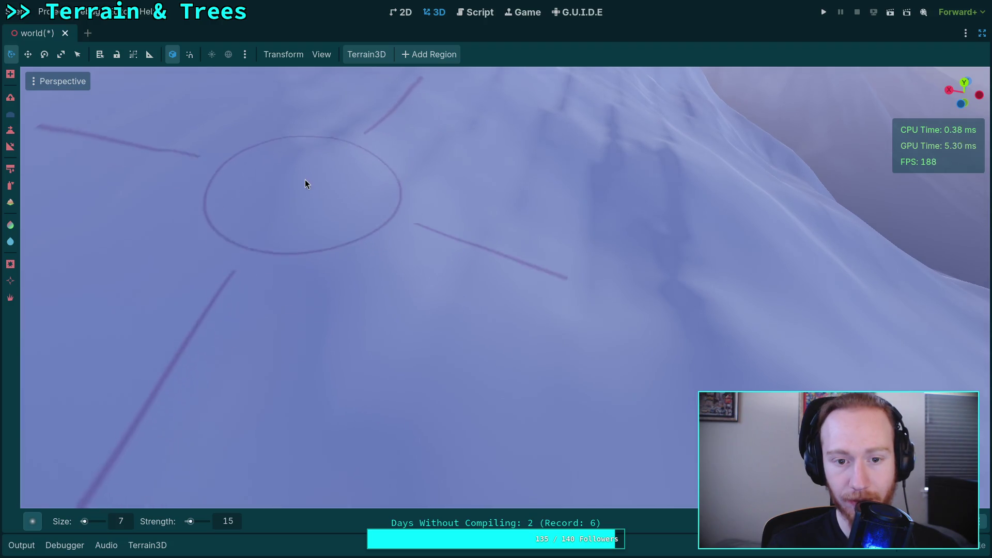
mouse_move(650, 299)
left_mouse_down()
mouse_move(516, 350)
mouse_move(572, 283)
left_mouse_up()
mouse_move(382, 267)
left_mouse_down()
mouse_move(427, 214)
mouse_move(572, 194)
mouse_move(514, 169)
mouse_move(346, 185)
left_mouse_up()
left_click_drag(228, 221, 359, 270)
mouse_move(569, 274)
left_mouse_down()
mouse_move(468, 316)
mouse_move(447, 272)
left_mouse_up()
mouse_move(408, 298)
left_mouse_down()
mouse_move(463, 281)
mouse_move(430, 254)
mouse_move(656, 339)
mouse_move(605, 278)
mouse_move(479, 293)
mouse_move(587, 343)
left_mouse_up()
mouse_move(519, 246)
left_mouse_down()
mouse_move(597, 316)
mouse_move(566, 317)
left_mouse_up()
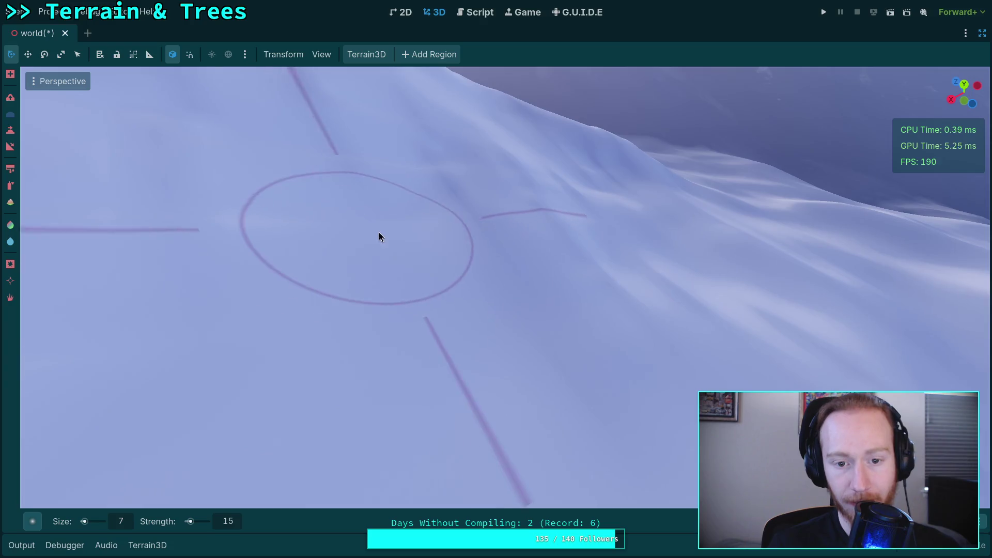
left_click_drag(379, 235, 420, 222)
left_click_drag(290, 217, 197, 392)
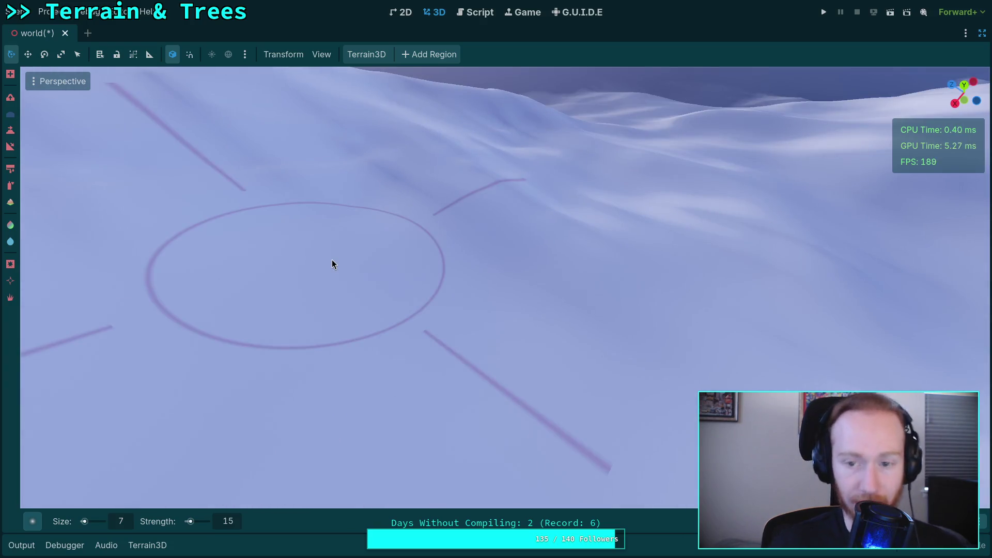
Rotate around the terrain and smooth the slope up and to the right.
left_click_drag(332, 259, 307, 203)
left_click_drag(479, 210, 511, 243)
left_click_drag(530, 364, 584, 303)
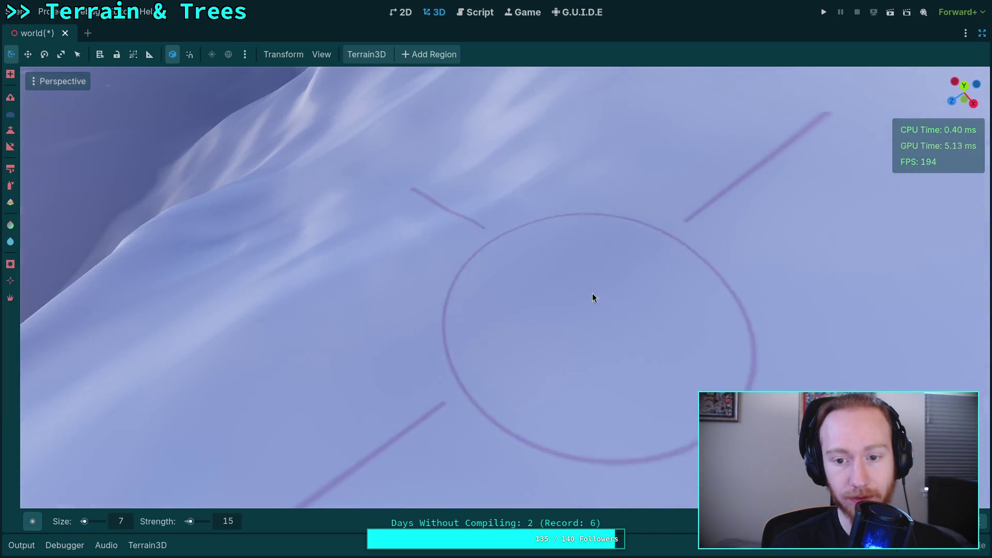
mouse_move(532, 180)
left_mouse_down()
mouse_move(499, 177)
mouse_move(338, 258)
left_mouse_up()
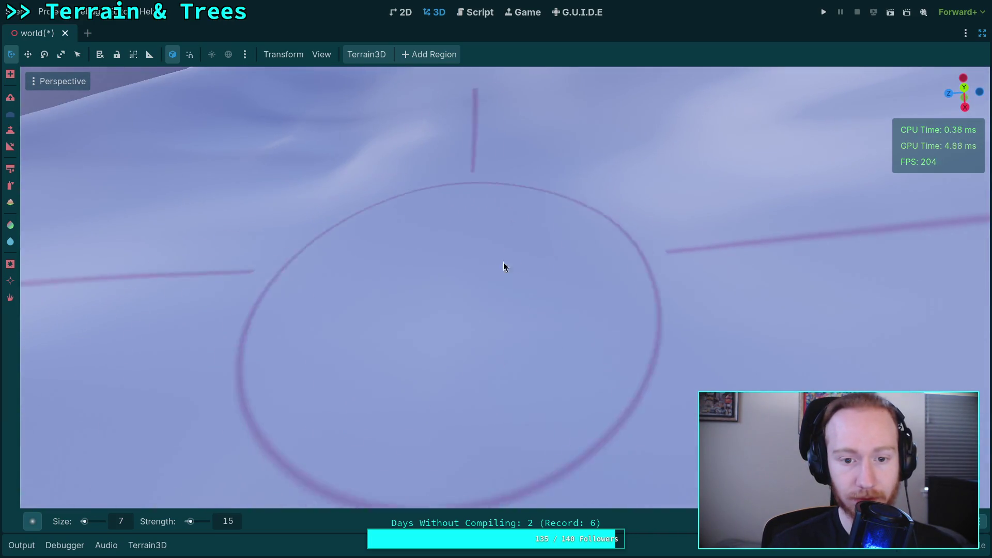
left_click_drag(620, 191, 454, 228)
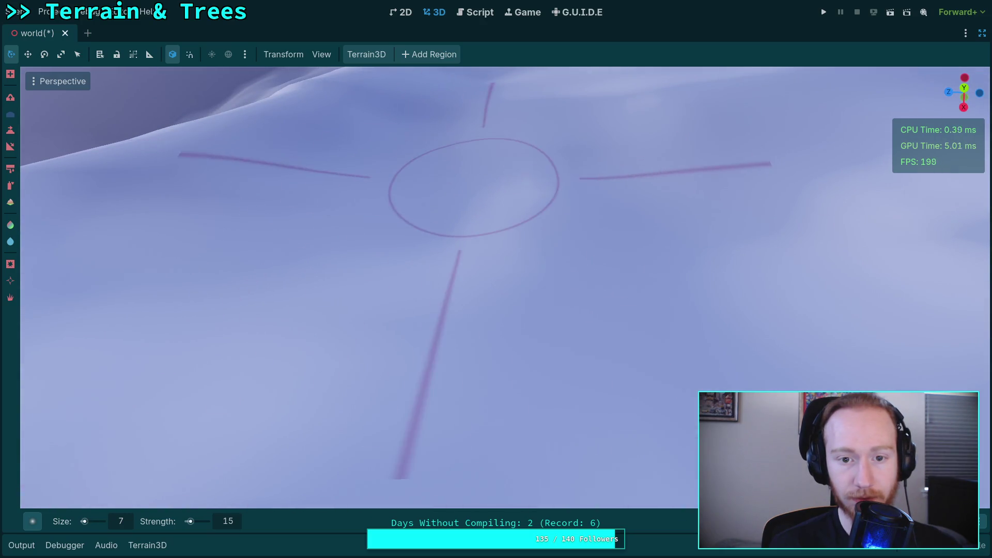
left_click_drag(476, 184, 476, 184)
mouse_move(423, 156)
left_mouse_down()
mouse_move(553, 181)
mouse_move(480, 188)
left_mouse_up()
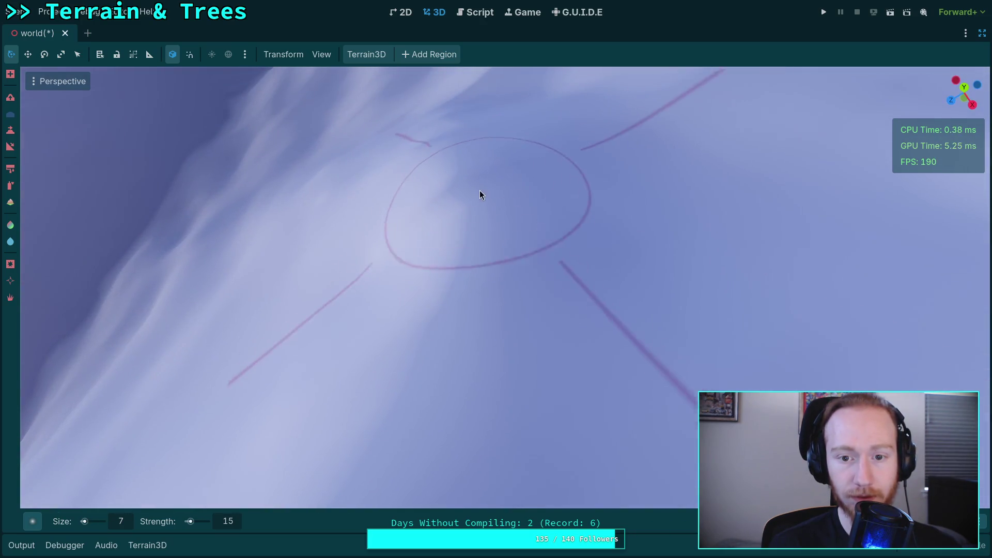
left_click_drag(447, 232, 461, 403)
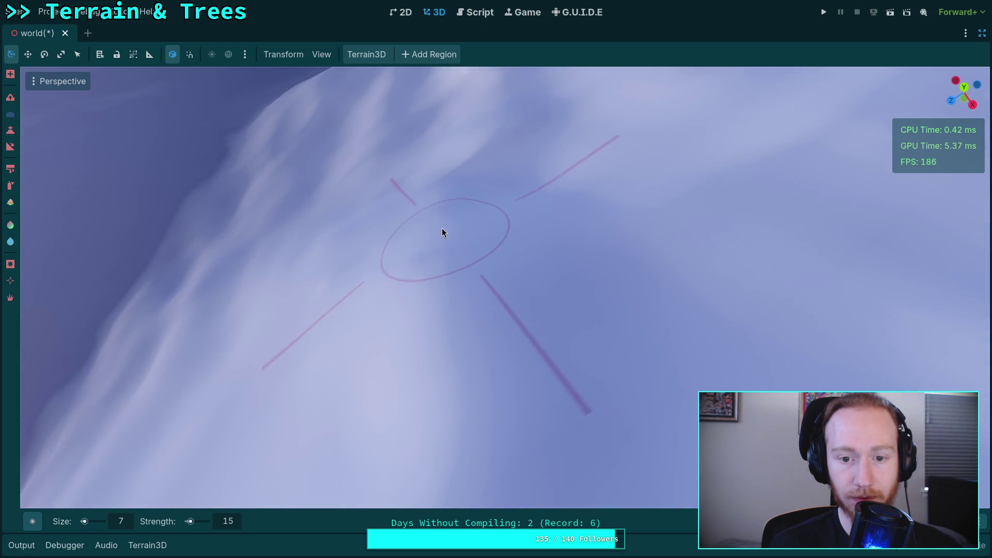
mouse_move(432, 252)
left_mouse_down()
mouse_move(432, 235)
mouse_move(410, 306)
mouse_move(529, 290)
mouse_move(566, 188)
mouse_move(384, 197)
mouse_move(255, 244)
mouse_move(324, 305)
mouse_move(356, 391)
mouse_move(534, 341)
mouse_move(463, 358)
mouse_move(491, 336)
mouse_move(510, 349)
mouse_move(535, 245)
mouse_move(196, 232)
mouse_move(392, 131)
mouse_move(542, 122)
mouse_move(568, 141)
mouse_move(549, 184)
mouse_move(339, 237)
mouse_move(822, 289)
mouse_move(419, 221)
mouse_move(361, 233)
mouse_move(403, 281)
mouse_move(215, 263)
mouse_move(257, 288)
mouse_move(441, 294)
mouse_move(412, 346)
mouse_move(340, 242)
mouse_move(394, 308)
mouse_move(405, 248)
mouse_move(159, 248)
mouse_move(387, 206)
mouse_move(753, 219)
mouse_move(584, 257)
mouse_move(445, 312)
mouse_move(391, 269)
mouse_move(500, 233)
mouse_move(554, 199)
mouse_move(392, 290)
mouse_move(519, 252)
left_mouse_up()
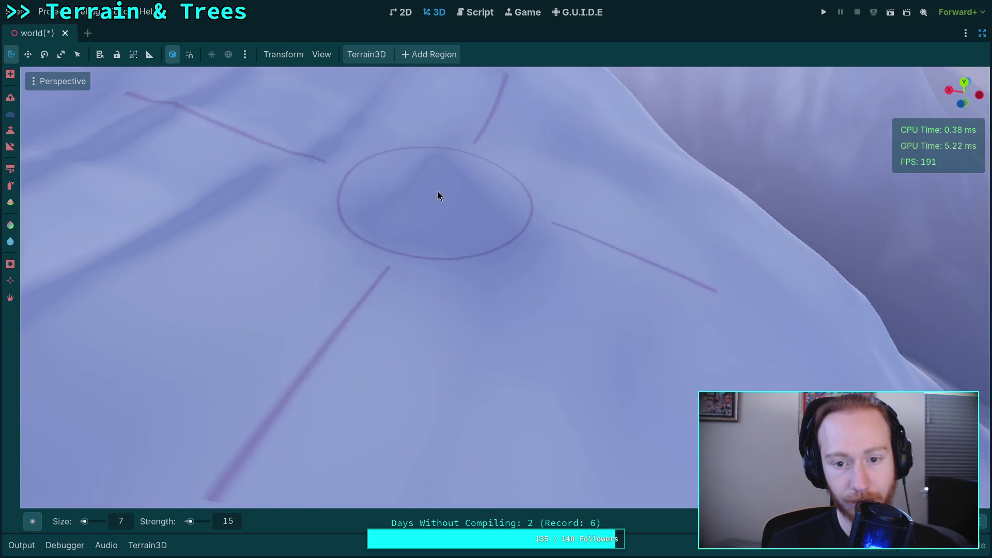
left_click_drag(388, 166, 394, 206)
mouse_move(520, 296)
left_mouse_down()
mouse_move(589, 258)
mouse_move(486, 342)
mouse_move(501, 308)
left_mouse_up()
left_click_drag(510, 238, 434, 234)
mouse_move(427, 142)
left_mouse_down()
mouse_move(481, 259)
mouse_move(635, 264)
mouse_move(424, 253)
left_mouse_up()
mouse_move(439, 184)
left_mouse_down()
mouse_move(680, 348)
mouse_move(724, 255)
mouse_move(689, 210)
mouse_move(642, 343)
mouse_move(662, 190)
mouse_move(509, 144)
mouse_move(520, 239)
mouse_move(445, 173)
mouse_move(408, 186)
mouse_move(454, 288)
mouse_move(429, 234)
mouse_move(476, 206)
mouse_move(459, 427)
mouse_move(465, 239)
mouse_move(383, 268)
mouse_move(315, 348)
mouse_move(447, 283)
mouse_move(687, 241)
mouse_move(630, 243)
mouse_move(580, 118)
mouse_move(284, 223)
left_mouse_up()
scroll(345, 278, "down", 3)
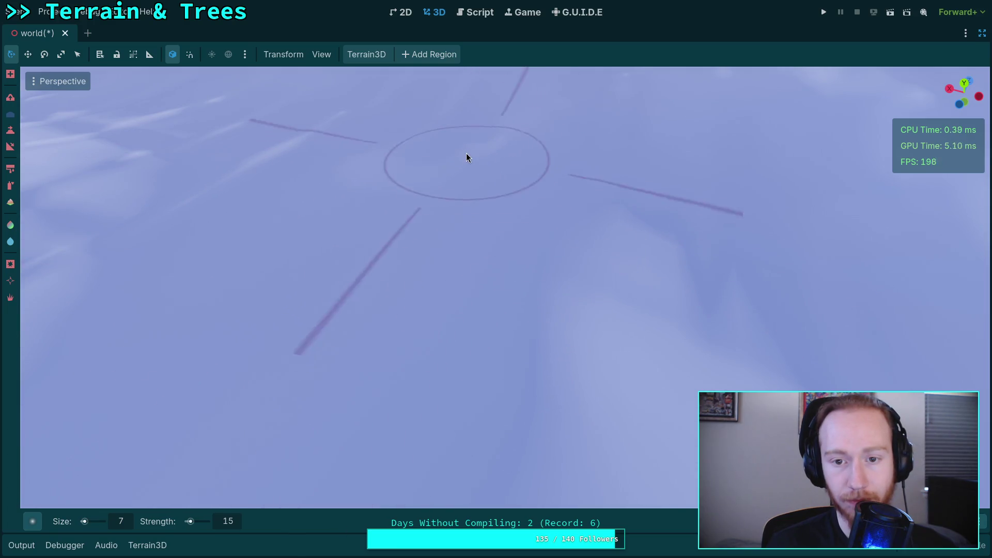
scroll(361, 236, "down", 5)
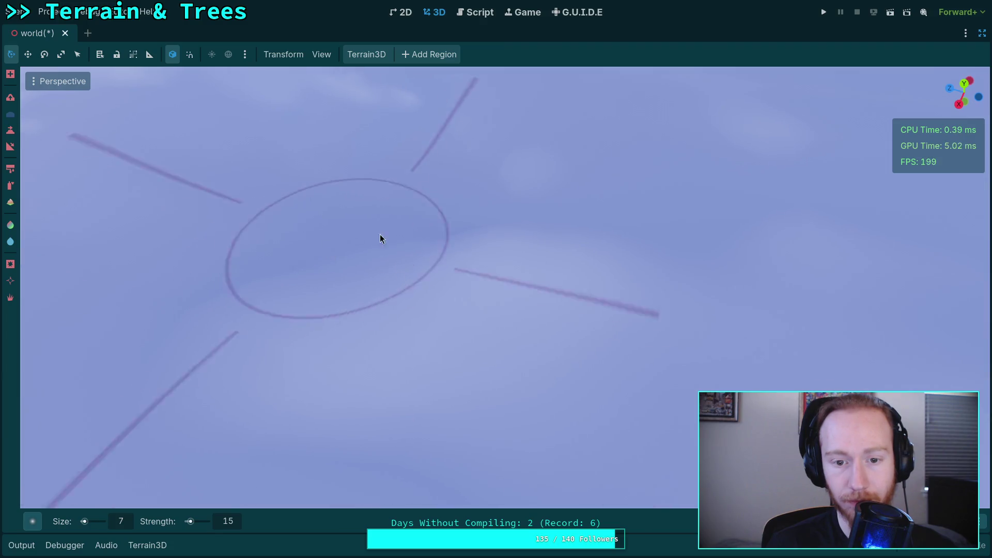
scroll(480, 221, "up", 3)
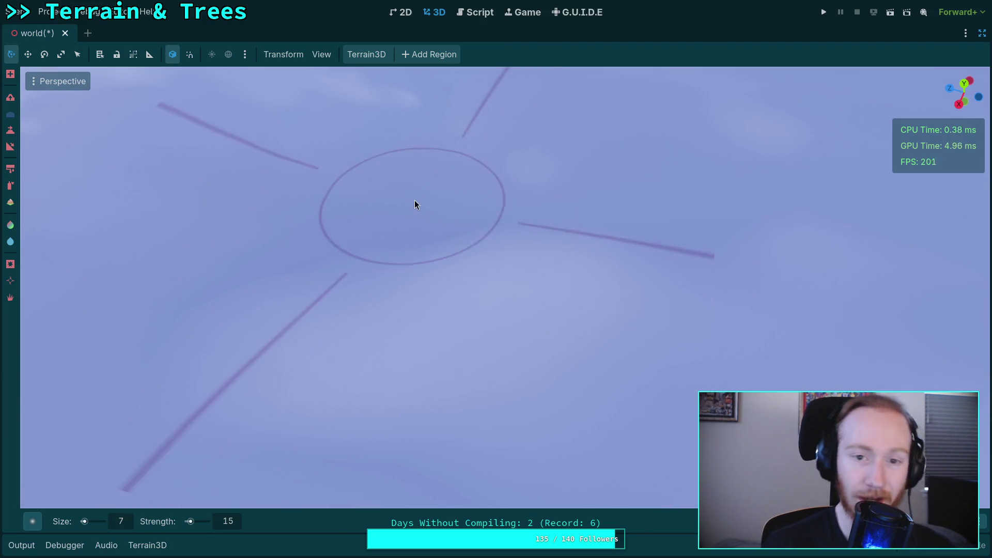
scroll(381, 215, "down", 3)
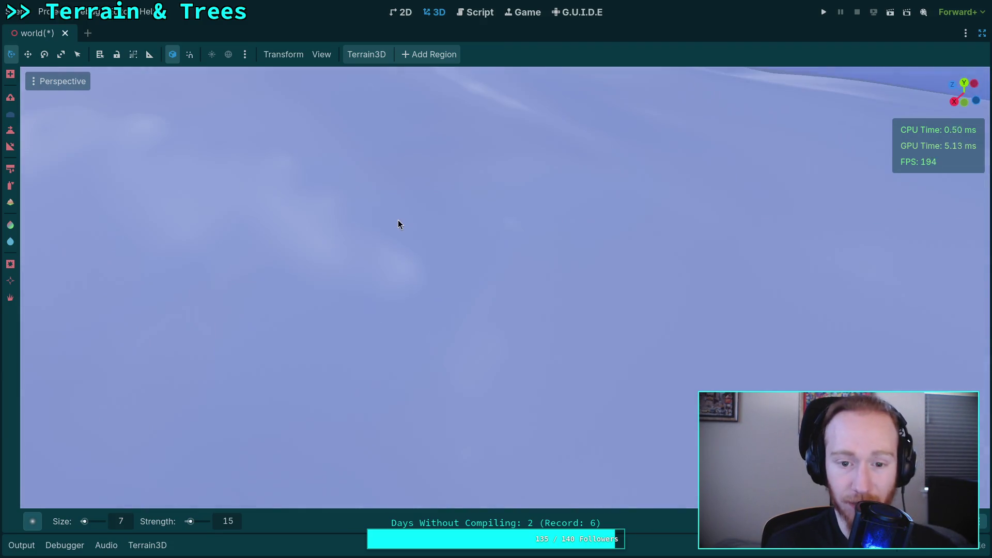
scroll(399, 223, "up", 4)
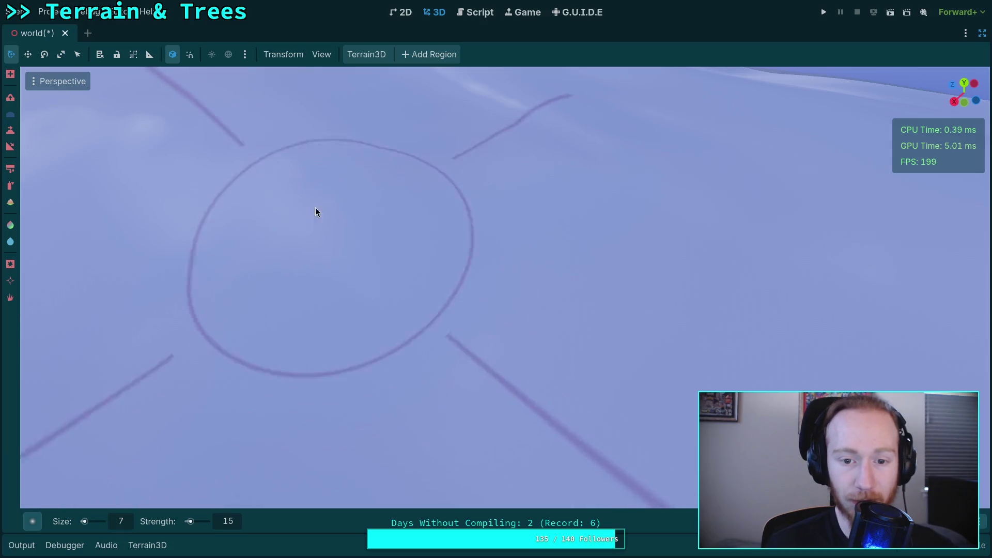
scroll(326, 219, "down", 2)
scroll(335, 256, "up", 5)
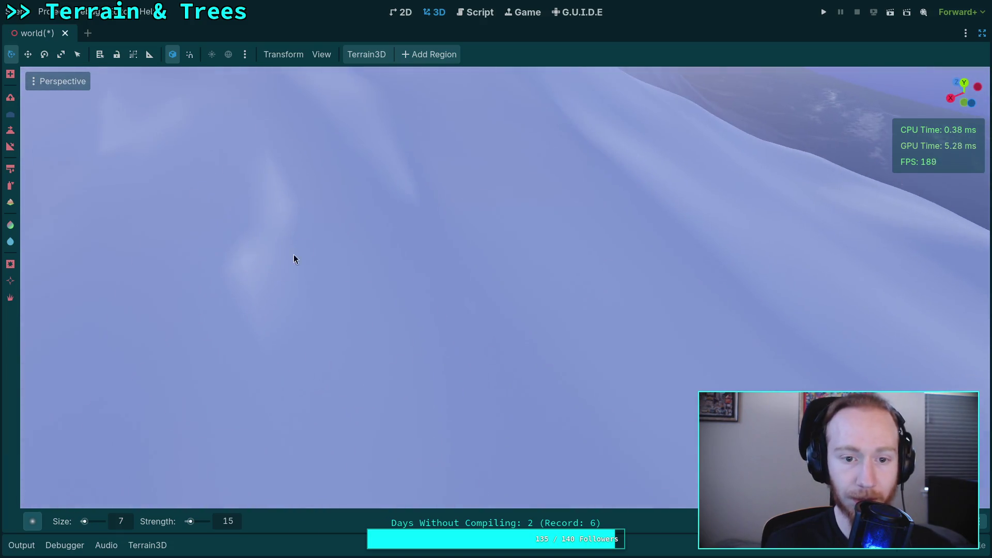
scroll(293, 254, "down", 5)
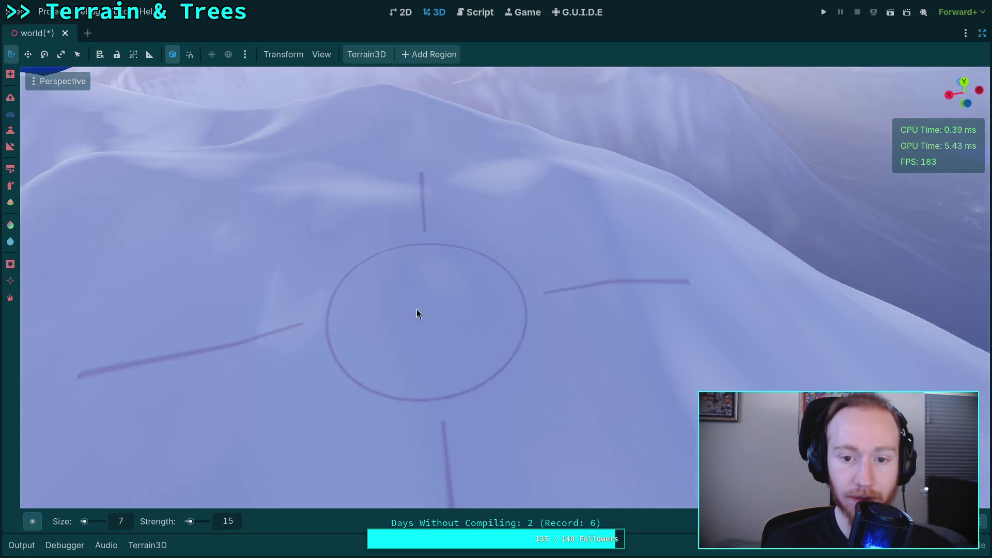
scroll(279, 283, "up", 3)
scroll(517, 248, "down", 2)
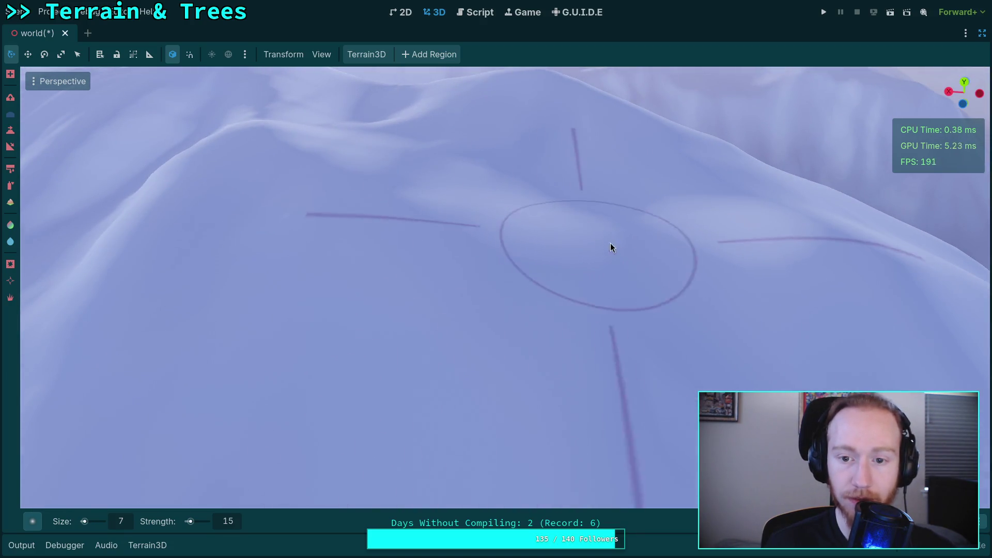
scroll(603, 243, "up", 5)
scroll(361, 268, "down", 3)
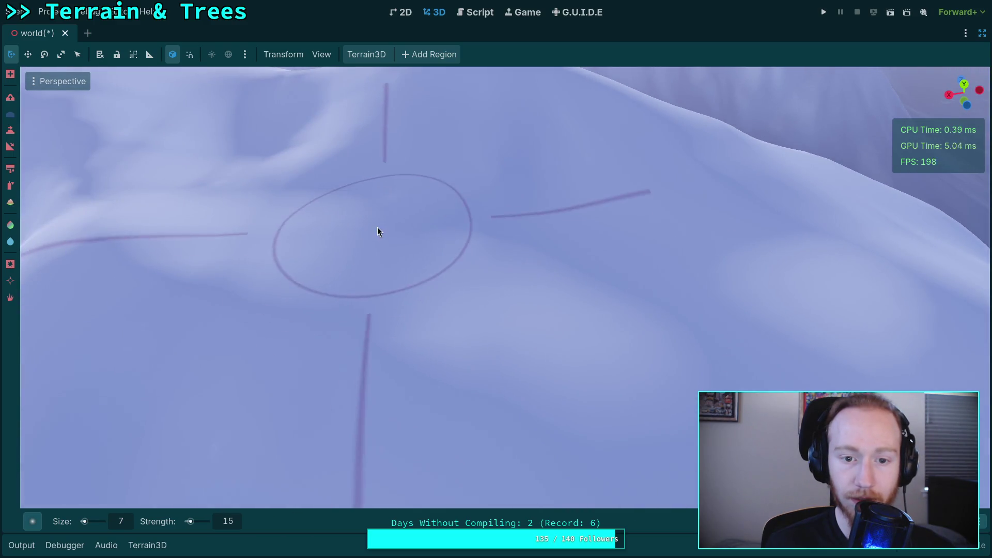
scroll(392, 207, "up", 4)
scroll(407, 191, "down", 2)
scroll(408, 191, "down", 3)
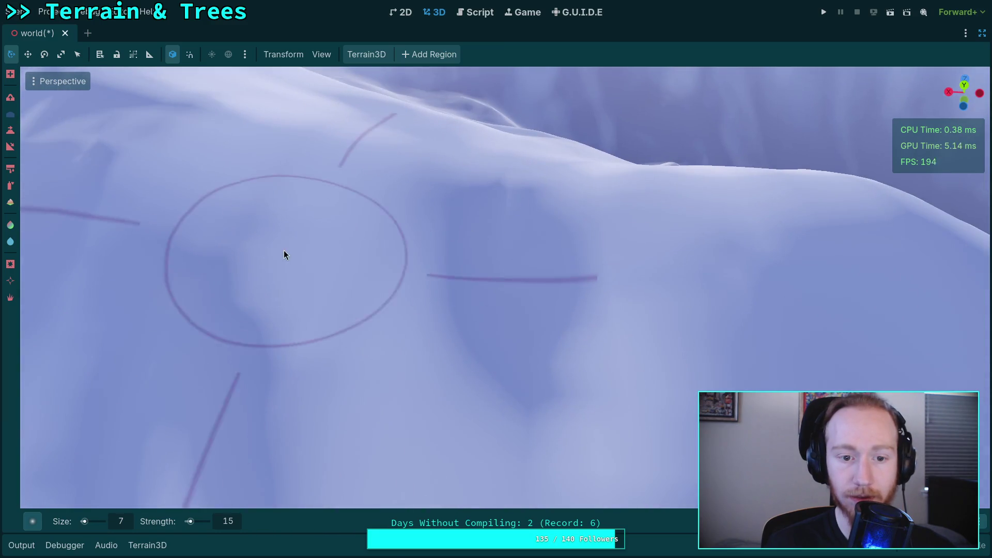
Move in close over the ridge and smooth two rough patches of snow with the brush.
mouse_move(707, 244)
left_mouse_down()
mouse_move(809, 265)
mouse_move(542, 230)
mouse_move(527, 334)
mouse_move(365, 287)
mouse_move(461, 388)
mouse_move(549, 363)
mouse_move(445, 277)
mouse_move(535, 326)
mouse_move(454, 372)
left_mouse_up()
mouse_move(413, 219)
left_mouse_down()
mouse_move(427, 225)
mouse_move(320, 218)
left_mouse_up()
left_click_drag(283, 248, 412, 277)
mouse_move(539, 324)
left_mouse_down()
mouse_move(456, 220)
mouse_move(330, 279)
mouse_move(370, 186)
mouse_move(504, 177)
mouse_move(454, 222)
mouse_move(516, 279)
mouse_move(513, 177)
mouse_move(392, 175)
mouse_move(223, 231)
mouse_move(354, 239)
mouse_move(379, 194)
mouse_move(363, 200)
mouse_move(730, 232)
mouse_move(554, 305)
mouse_move(327, 234)
mouse_move(166, 255)
mouse_move(362, 197)
mouse_move(482, 326)
mouse_move(367, 278)
mouse_move(355, 297)
mouse_move(468, 306)
mouse_move(292, 293)
mouse_move(369, 262)
mouse_move(480, 180)
mouse_move(496, 212)
mouse_move(462, 301)
mouse_move(593, 184)
mouse_move(444, 290)
mouse_move(460, 153)
mouse_move(538, 308)
mouse_move(609, 230)
mouse_move(572, 248)
mouse_move(404, 227)
mouse_move(306, 175)
mouse_move(503, 197)
mouse_move(556, 190)
mouse_move(538, 235)
mouse_move(363, 230)
left_mouse_up()
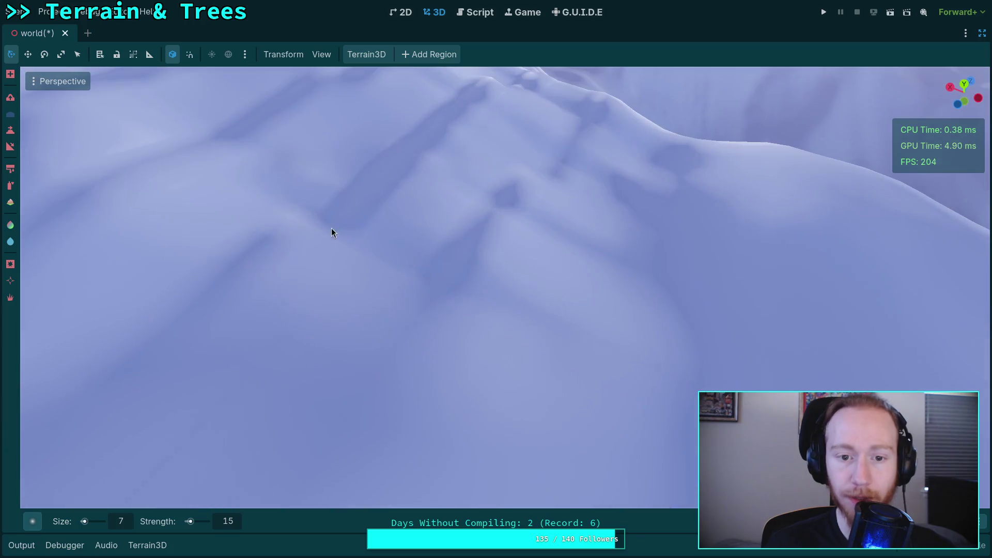
mouse_move(551, 337)
left_mouse_down()
mouse_move(454, 289)
mouse_move(341, 268)
mouse_move(375, 207)
left_mouse_up()
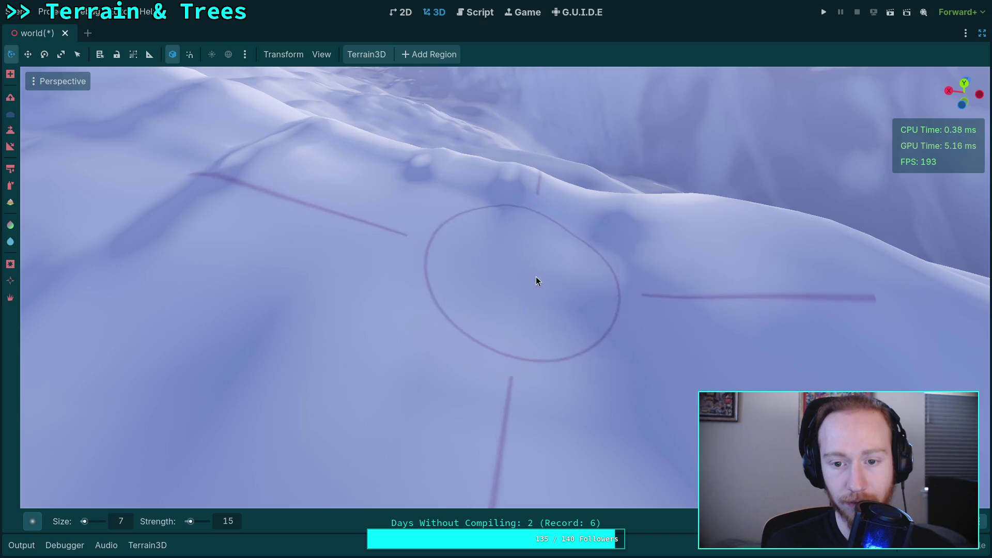
left_click_drag(629, 373, 494, 335)
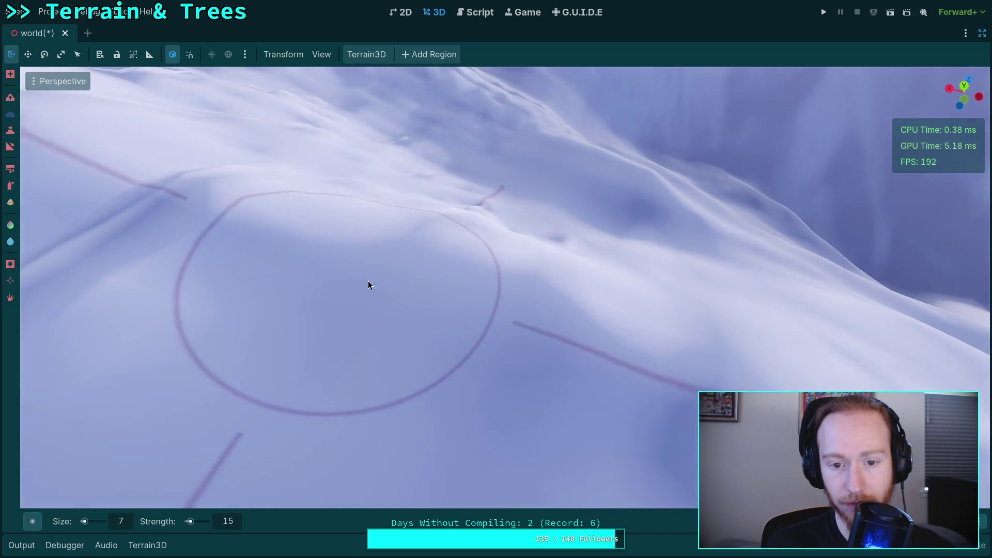
left_click_drag(686, 432, 525, 325)
Smooth more rough snow across the slope and toward the left, re-angling the view between strokes.
left_click_drag(350, 259, 451, 270)
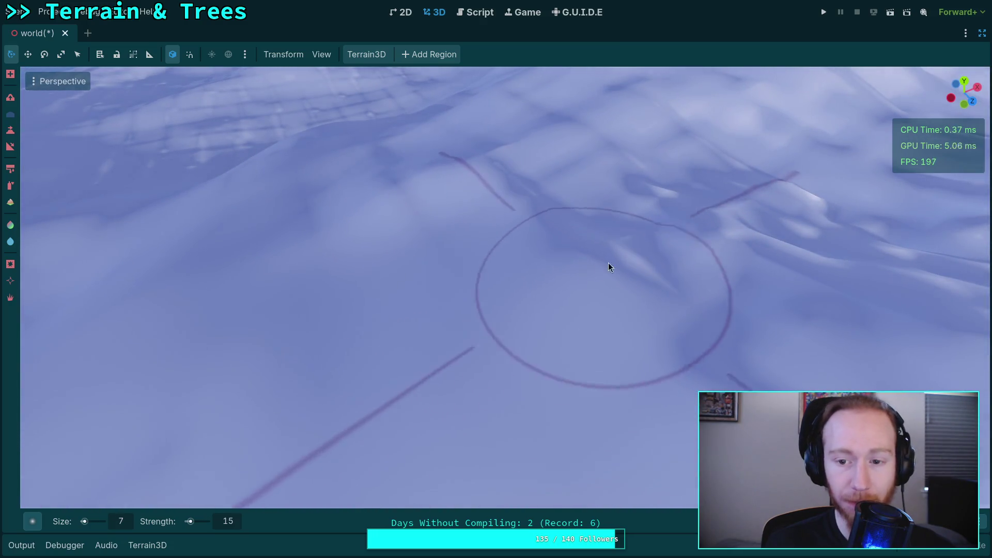
left_click_drag(600, 271, 631, 270)
mouse_move(466, 199)
left_mouse_down()
mouse_move(513, 398)
mouse_move(465, 275)
left_mouse_up()
left_click_drag(336, 325, 519, 280)
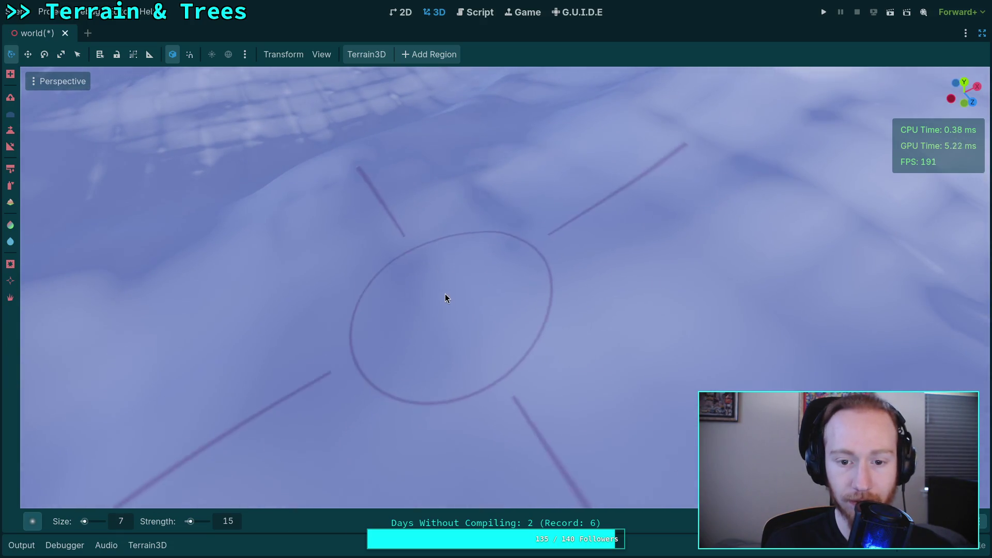
scroll(443, 201, "up", 3)
scroll(393, 215, "down", 3)
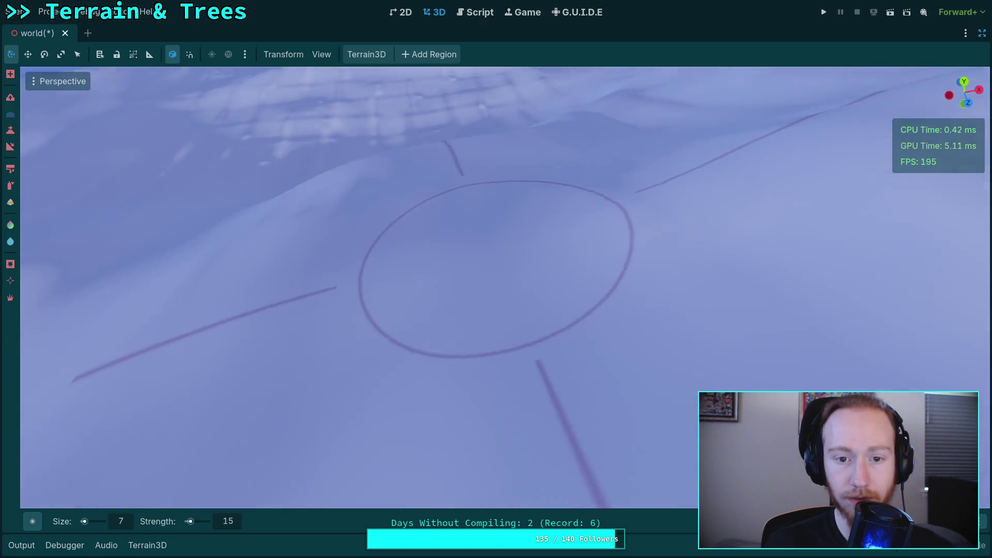
mouse_move(389, 209)
left_mouse_down()
mouse_move(608, 222)
mouse_move(419, 252)
left_mouse_up()
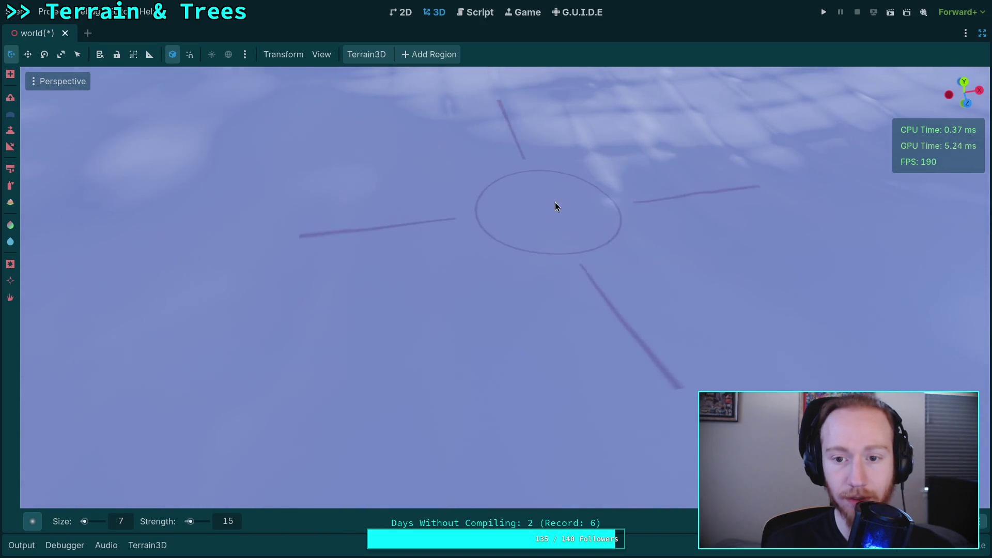
left_click_drag(613, 195, 510, 261)
scroll(355, 362, "up", 2)
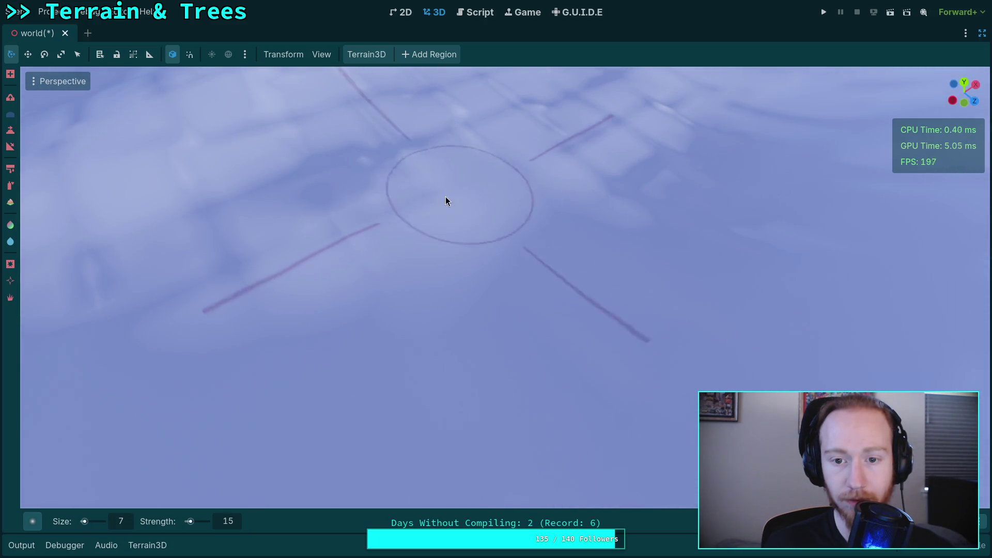
left_click_drag(310, 268, 330, 262)
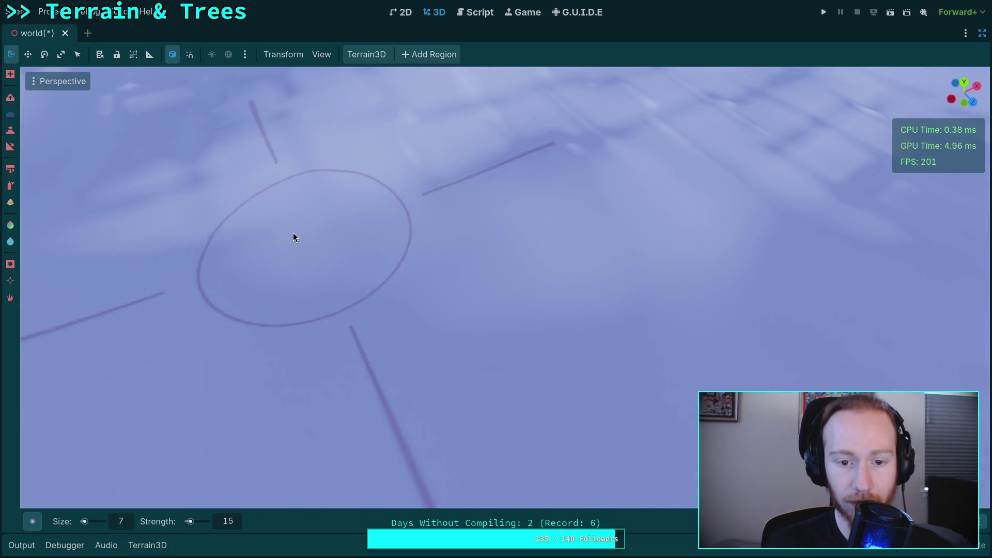
scroll(335, 260, "up", 3)
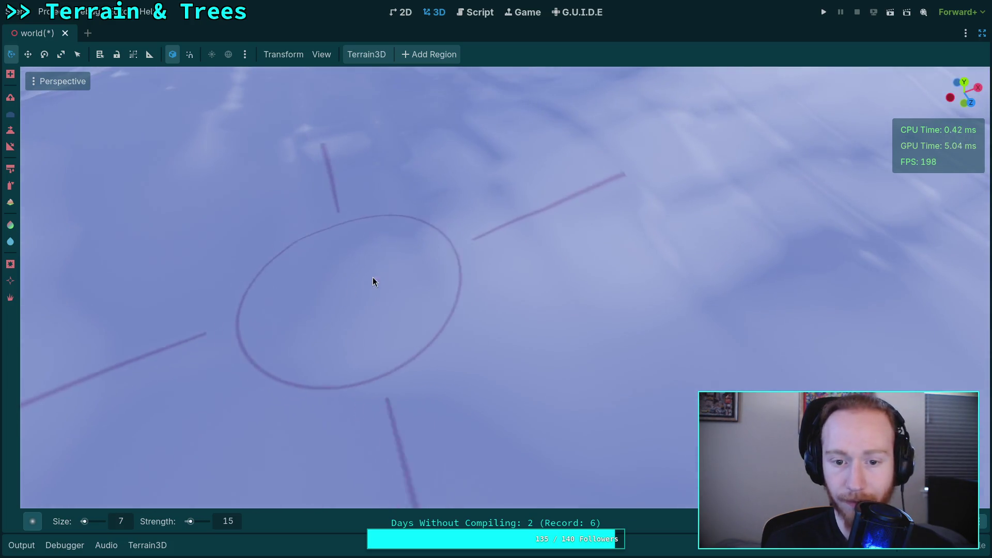
mouse_move(682, 255)
left_mouse_down()
mouse_move(645, 268)
mouse_move(479, 192)
mouse_move(227, 173)
mouse_move(240, 191)
mouse_move(596, 264)
mouse_move(469, 299)
mouse_move(407, 345)
mouse_move(276, 358)
mouse_move(700, 341)
mouse_move(450, 257)
mouse_move(222, 241)
mouse_move(351, 264)
mouse_move(554, 326)
mouse_move(366, 289)
mouse_move(560, 215)
mouse_move(708, 265)
mouse_move(553, 318)
left_mouse_up()
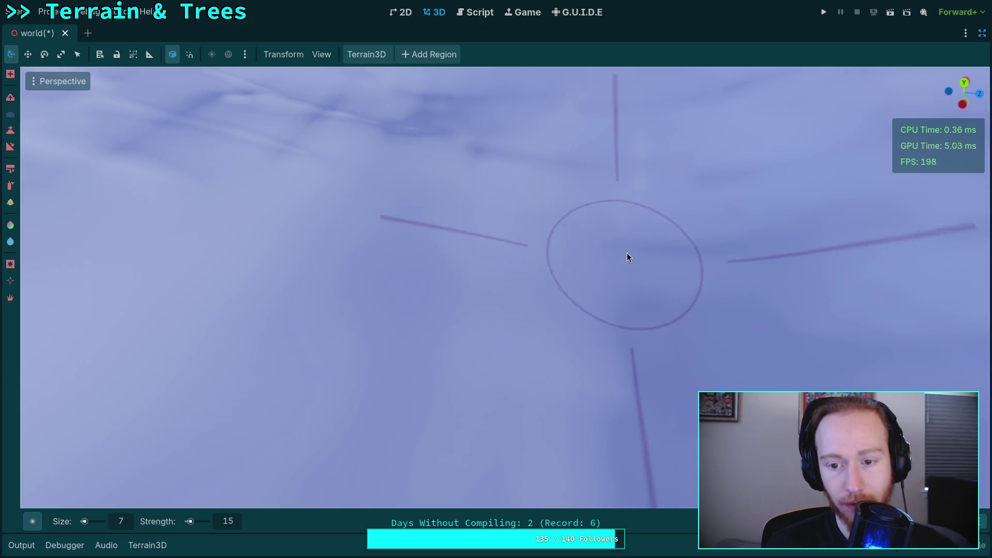
mouse_move(704, 284)
left_mouse_down()
mouse_move(646, 295)
mouse_move(727, 297)
left_mouse_up()
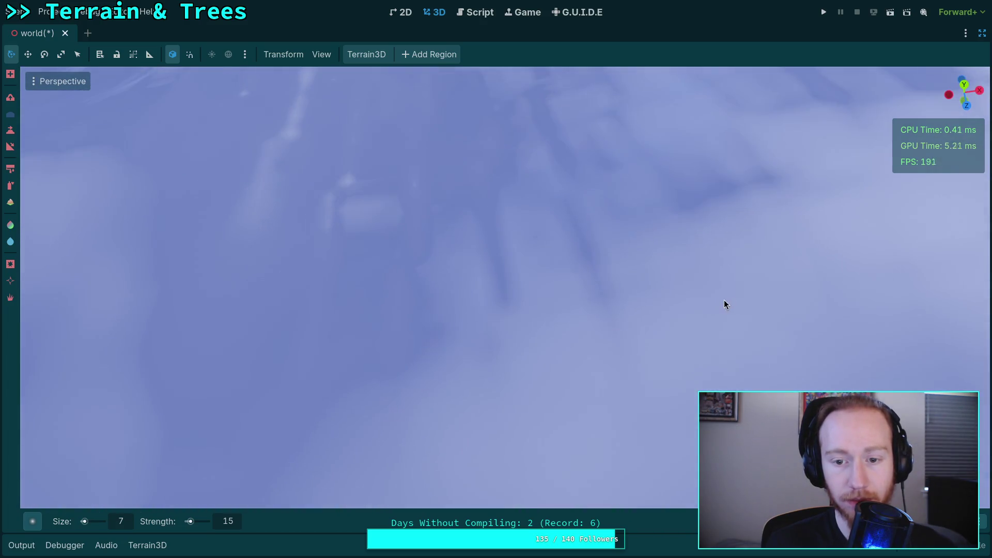
mouse_move(440, 212)
left_mouse_down()
mouse_move(487, 228)
mouse_move(429, 215)
left_mouse_up()
left_click_drag(467, 269, 404, 283)
left_click_drag(297, 294, 379, 316)
left_click_drag(599, 178, 414, 154)
left_click_drag(331, 221, 439, 252)
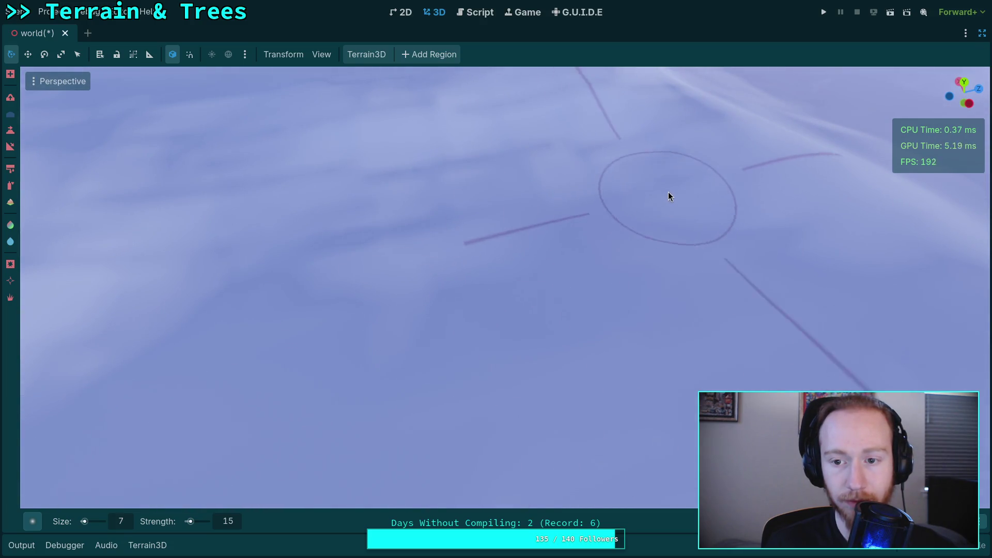
scroll(672, 222, "up", 3)
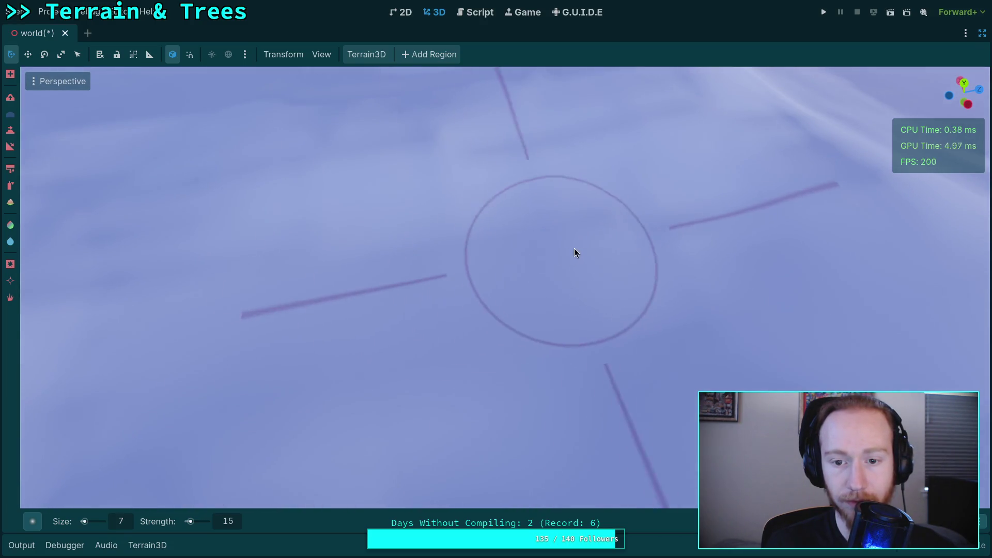
left_click_drag(417, 269, 278, 293)
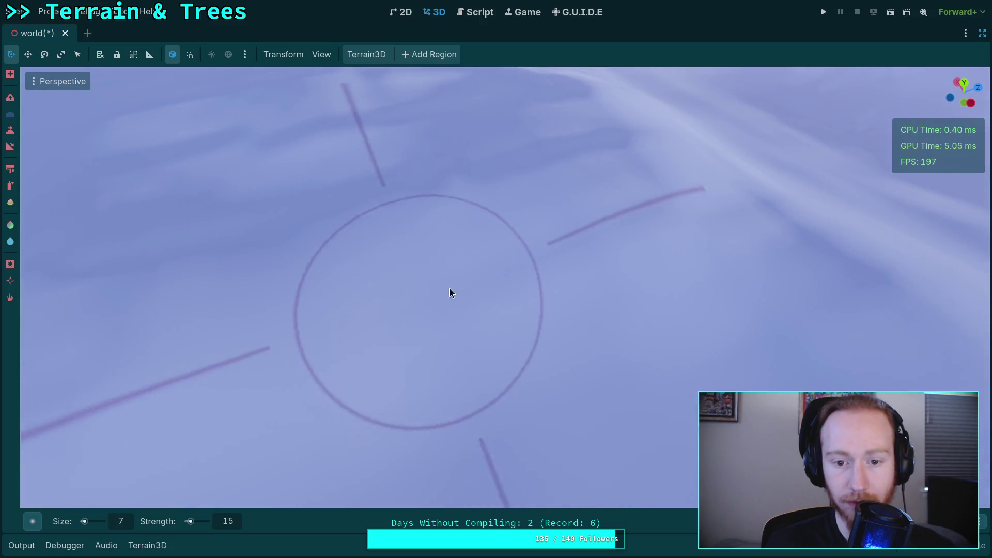
left_click_drag(837, 305, 780, 318)
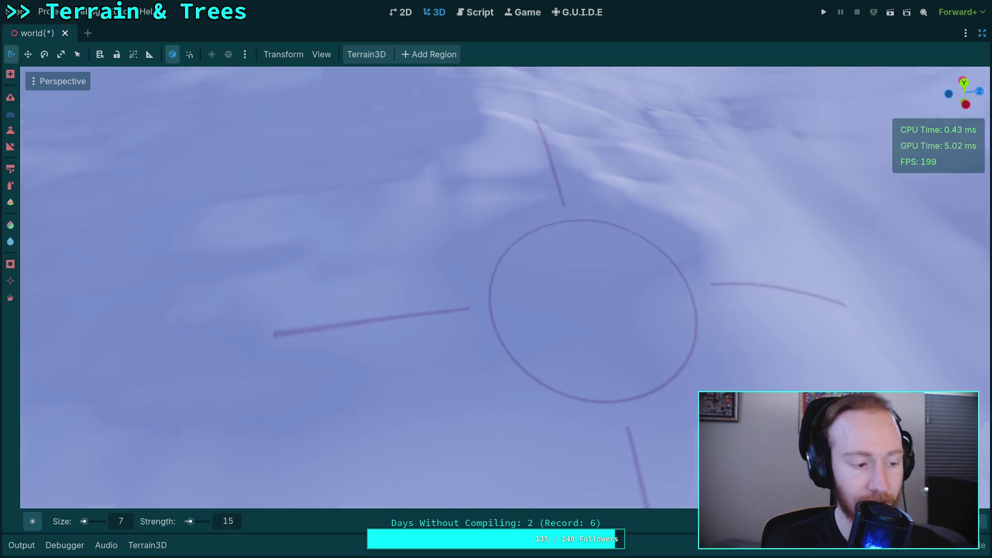
left_click_drag(694, 241, 583, 247)
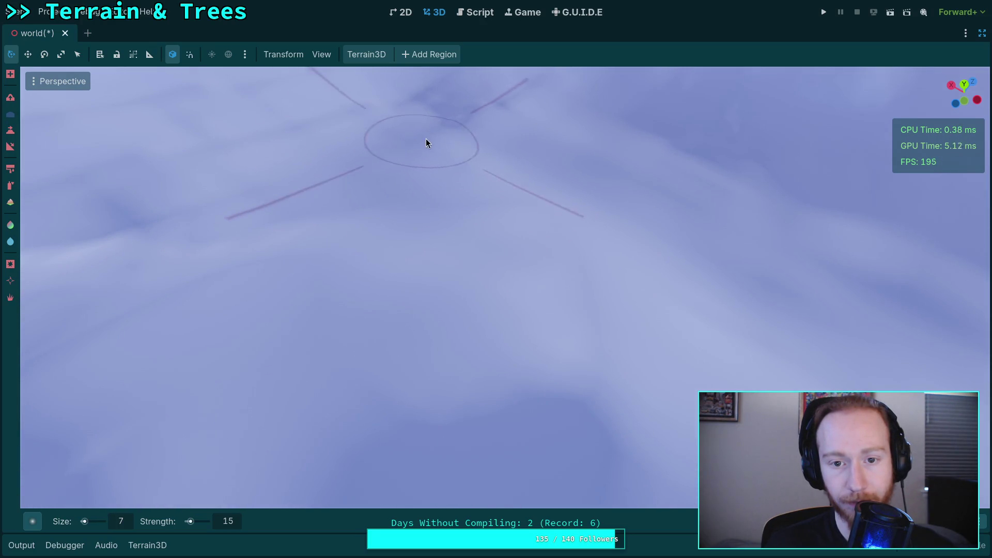
mouse_move(491, 110)
left_mouse_down()
mouse_move(465, 217)
mouse_move(423, 248)
mouse_move(403, 232)
mouse_move(500, 262)
mouse_move(496, 279)
mouse_move(424, 240)
mouse_move(482, 327)
left_mouse_up()
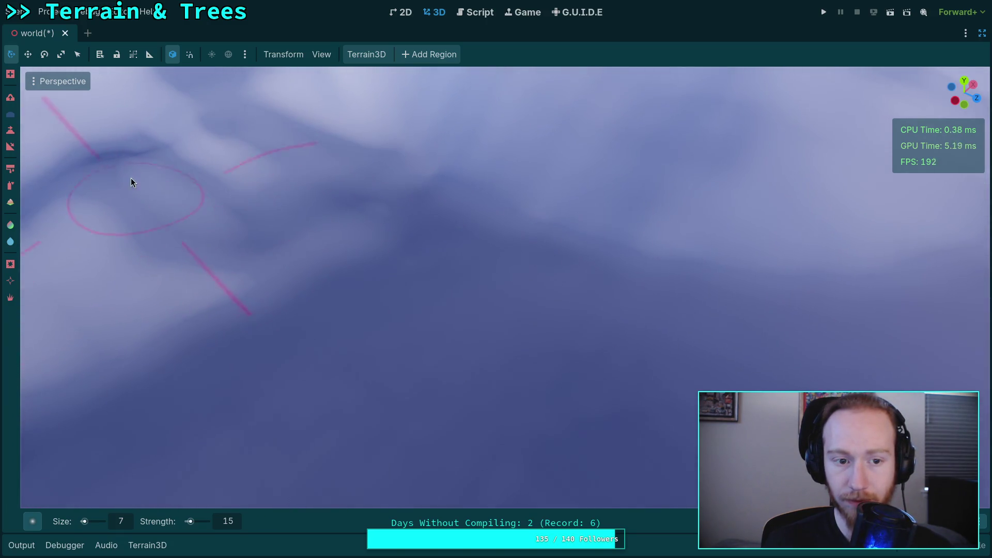
left_click_drag(191, 158, 179, 165)
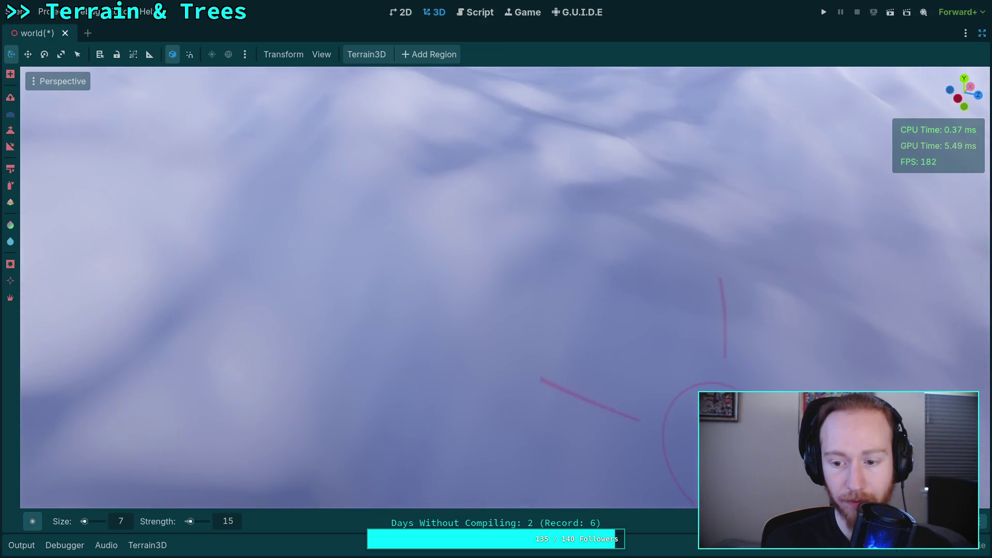
mouse_move(708, 365)
left_mouse_down()
mouse_move(708, 300)
mouse_move(716, 352)
mouse_move(615, 302)
left_mouse_up()
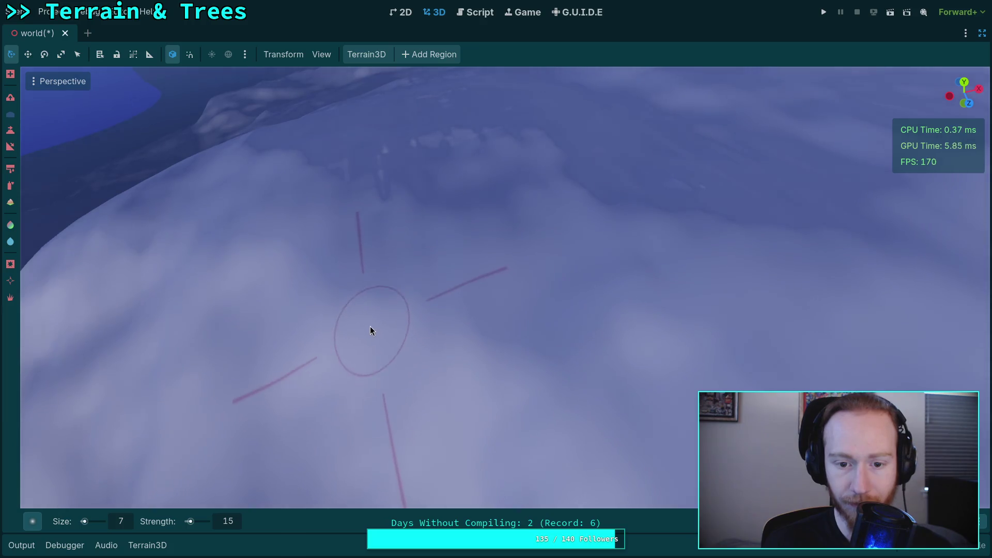
left_click_drag(524, 338, 443, 308)
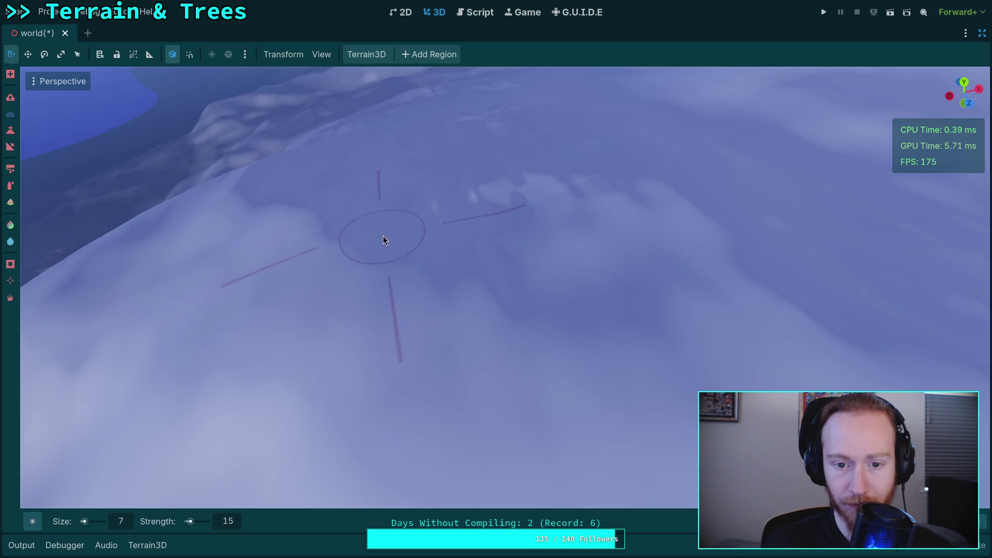
mouse_move(598, 326)
left_mouse_down()
mouse_move(548, 320)
mouse_move(517, 331)
mouse_move(496, 320)
left_mouse_up()
key("w")
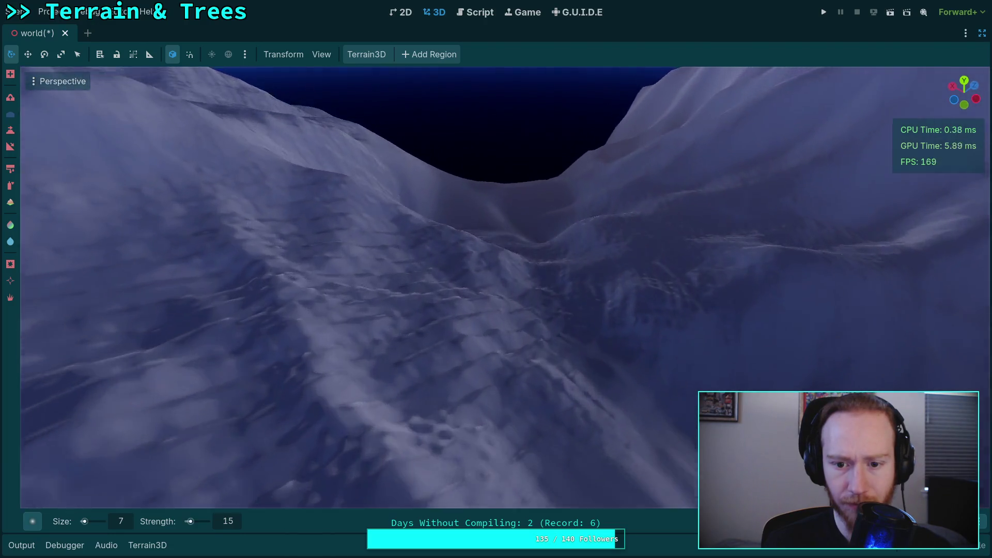
Smooth the rough terrain along the snowy slope, then survey the ridge and water.
mouse_move(496, 279)
left_mouse_down()
mouse_move(481, 346)
mouse_move(463, 314)
left_mouse_up()
mouse_move(417, 217)
left_mouse_down()
mouse_move(618, 206)
mouse_move(609, 277)
mouse_move(257, 341)
mouse_move(328, 215)
left_mouse_up()
left_click_drag(442, 156, 427, 214)
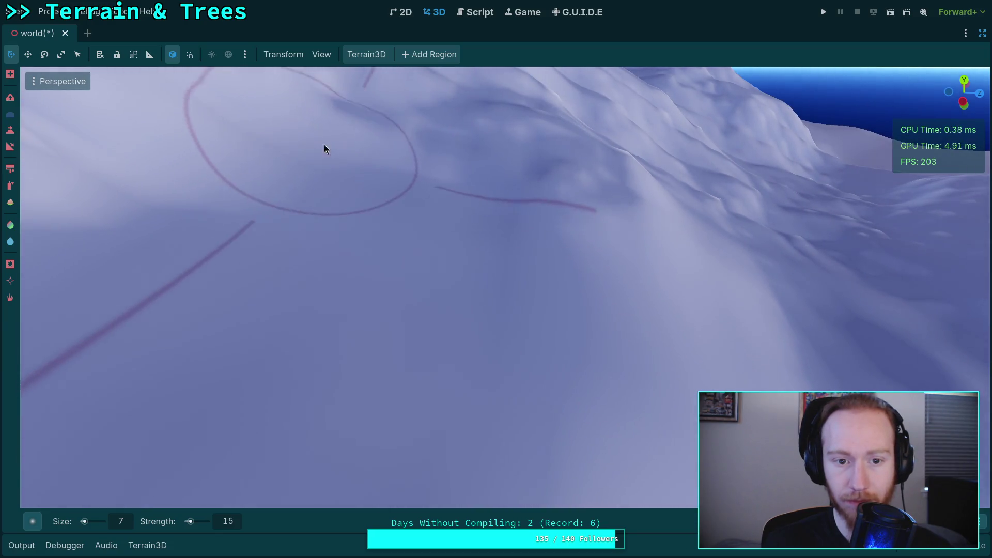
mouse_move(504, 190)
left_mouse_down()
mouse_move(382, 341)
mouse_move(458, 255)
left_mouse_up()
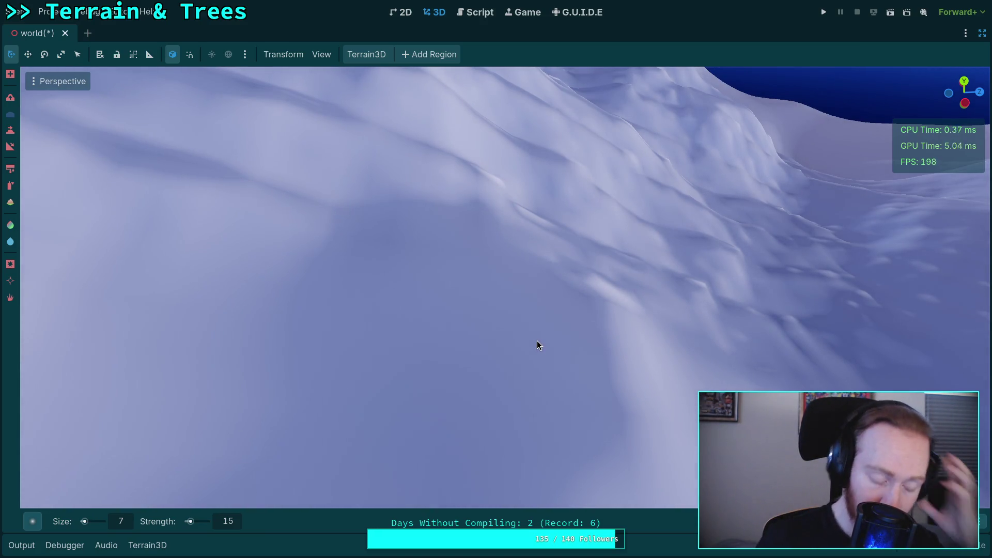
left_click_drag(538, 345, 480, 310)
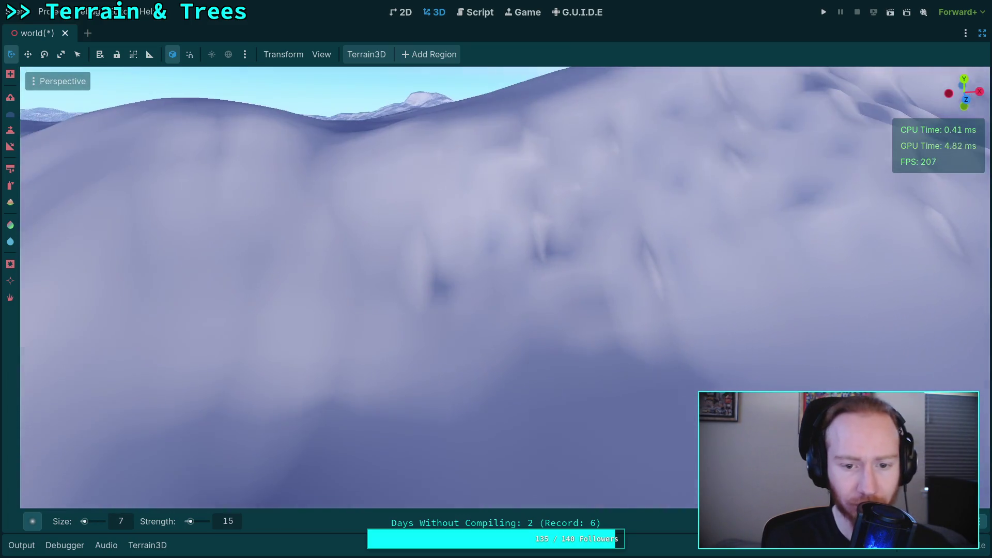
left_click_drag(523, 172, 399, 245)
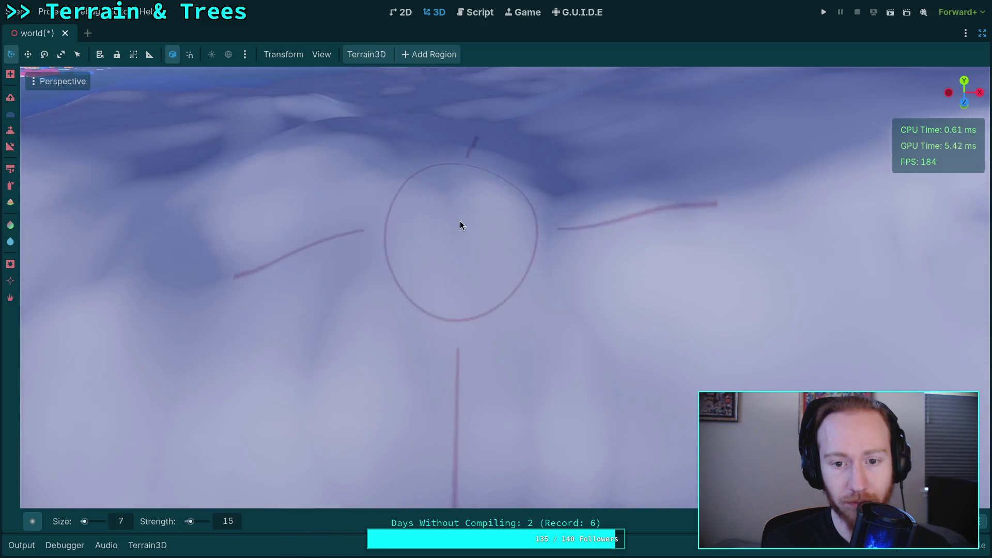
left_click_drag(556, 198, 396, 268)
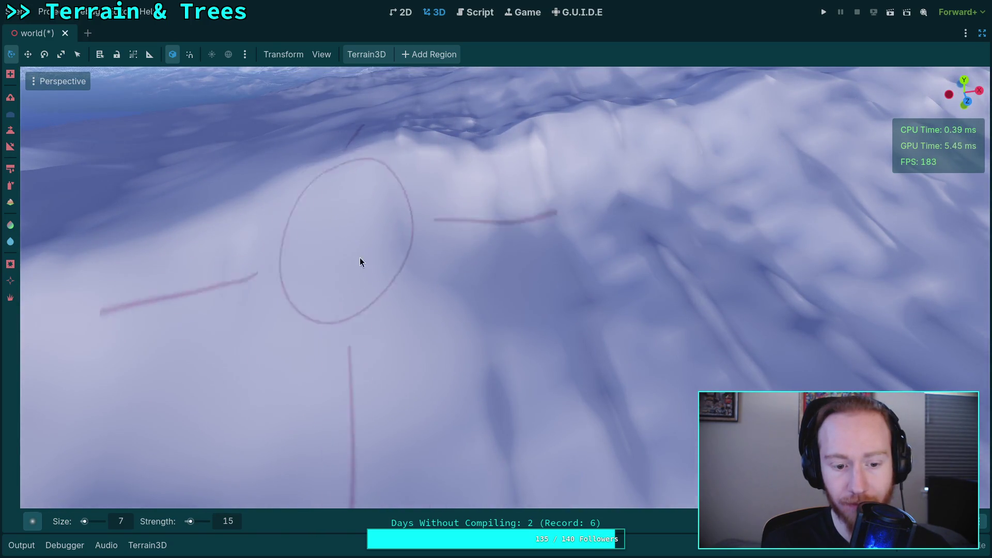
scroll(355, 257, "up", 2)
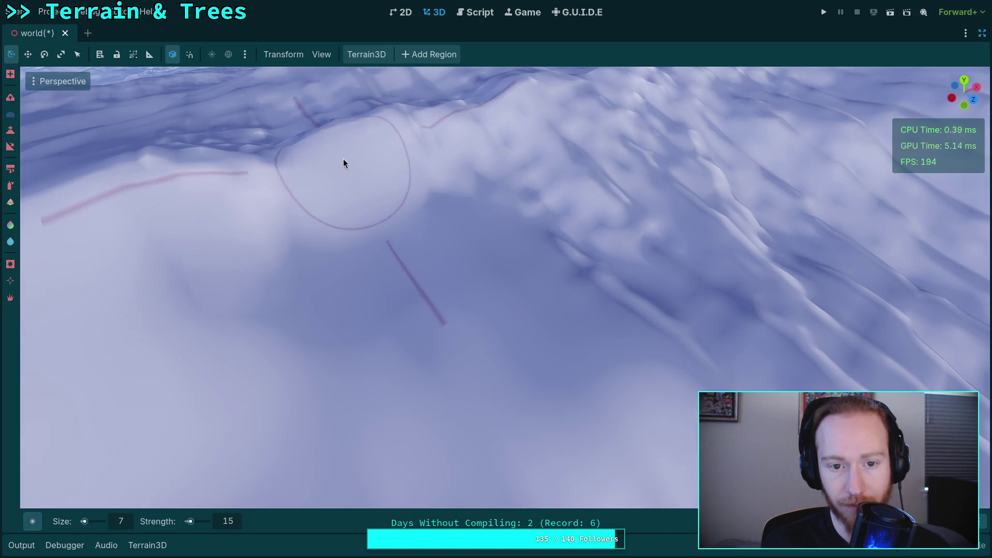
scroll(253, 181, "up", 5)
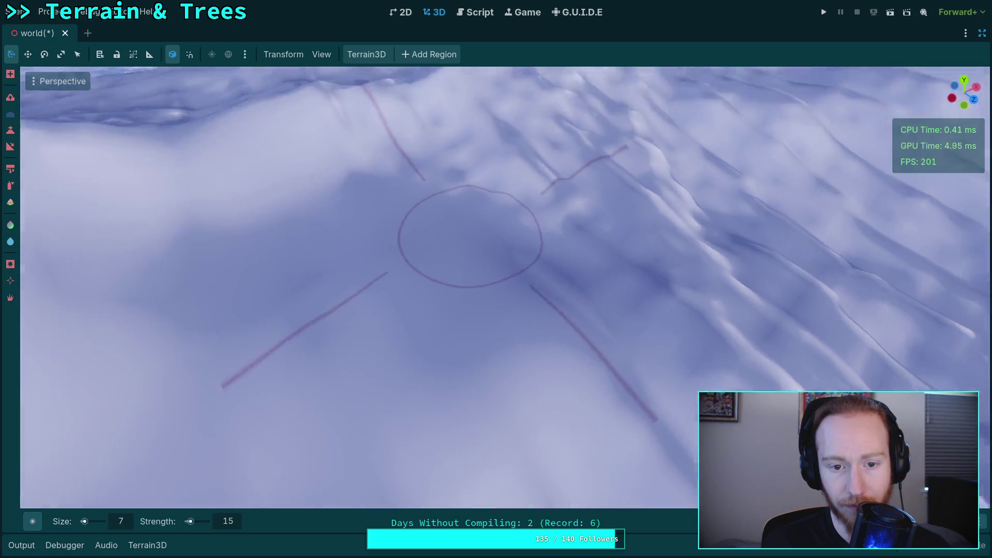
left_click_drag(304, 225, 304, 225)
mouse_move(392, 231)
left_mouse_down()
mouse_move(392, 161)
mouse_move(367, 173)
mouse_move(450, 310)
mouse_move(534, 405)
mouse_move(485, 290)
left_mouse_up()
Orbit around the ridge to inspect the slope from several close angles.
mouse_move(463, 173)
left_mouse_down()
mouse_move(443, 197)
mouse_move(505, 250)
mouse_move(506, 356)
left_mouse_up()
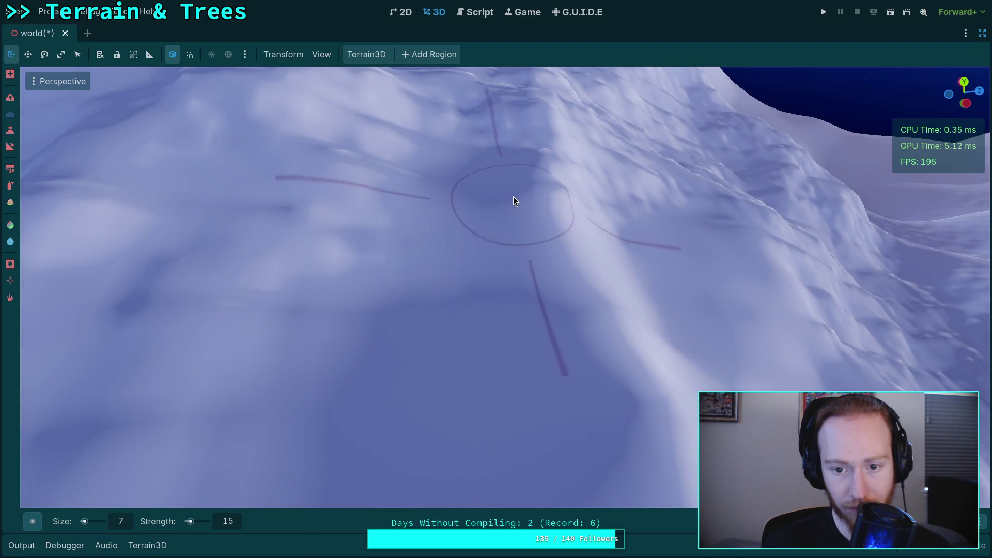
mouse_move(259, 363)
left_mouse_down()
mouse_move(237, 268)
mouse_move(520, 278)
left_mouse_up()
left_click_drag(570, 230, 446, 261)
left_click_drag(535, 275, 408, 259)
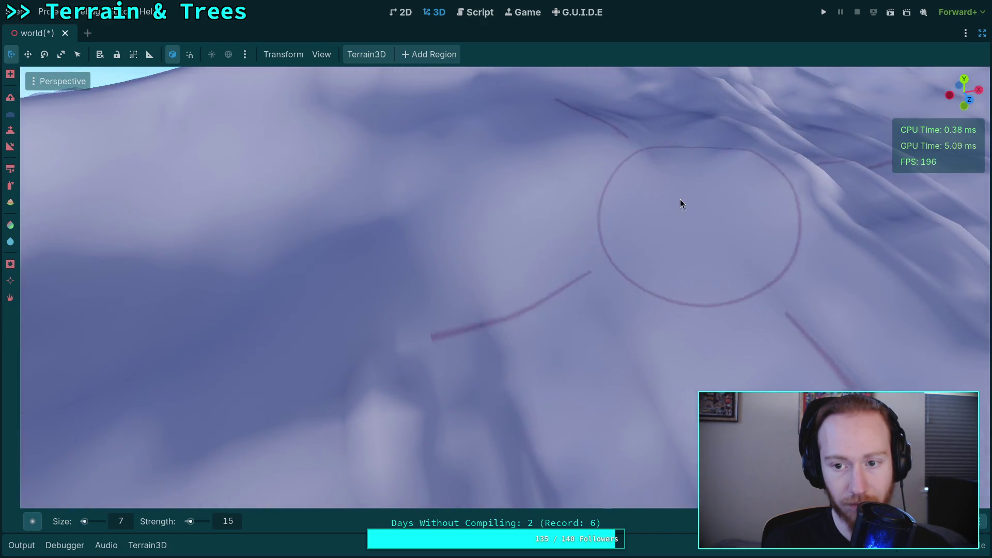
left_click_drag(662, 215, 589, 255)
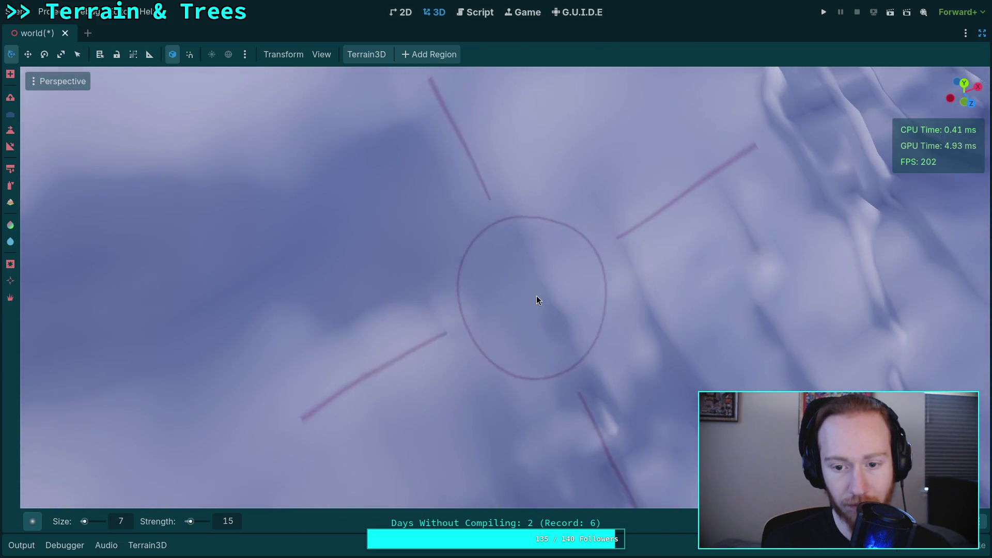
left_click_drag(600, 337, 489, 299)
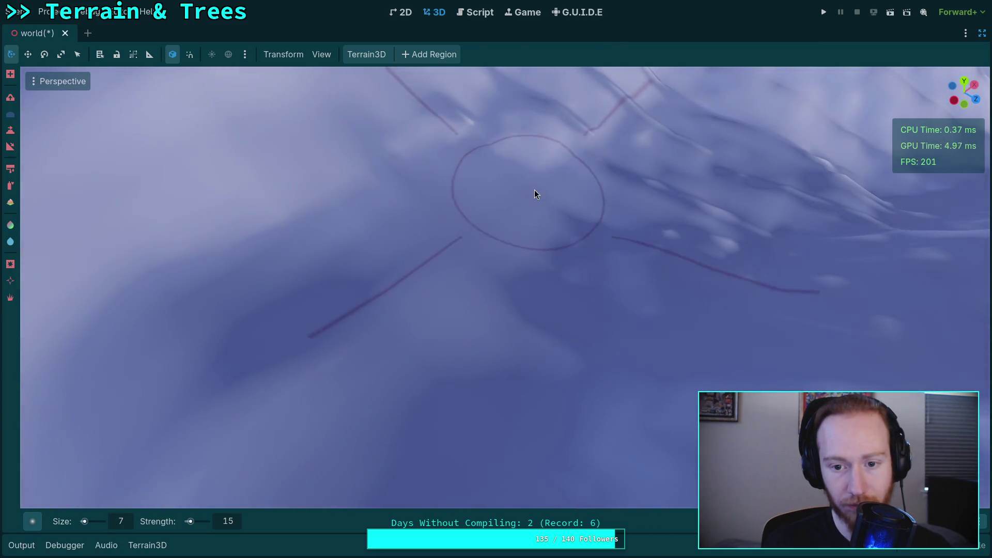
left_click_drag(370, 212, 317, 232)
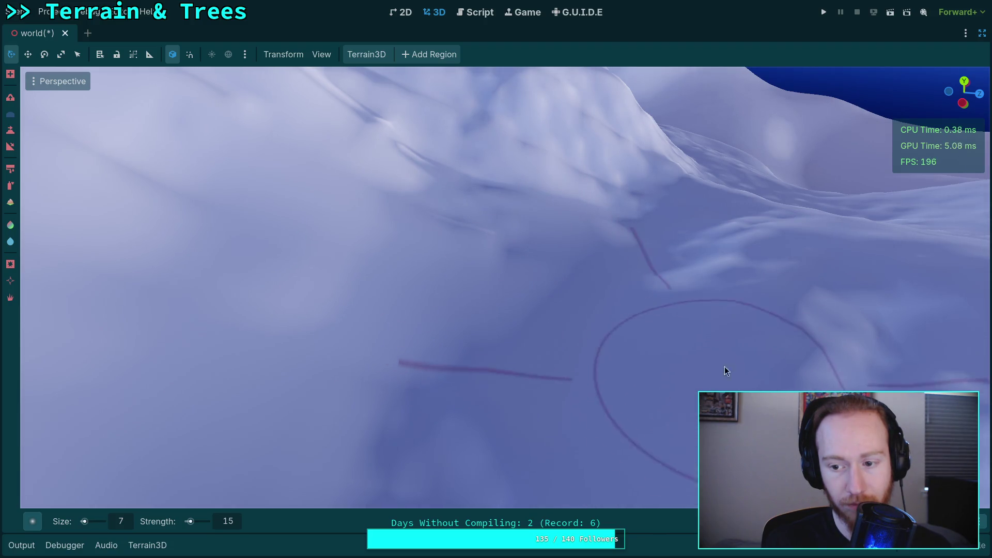
left_click_drag(680, 261, 630, 272)
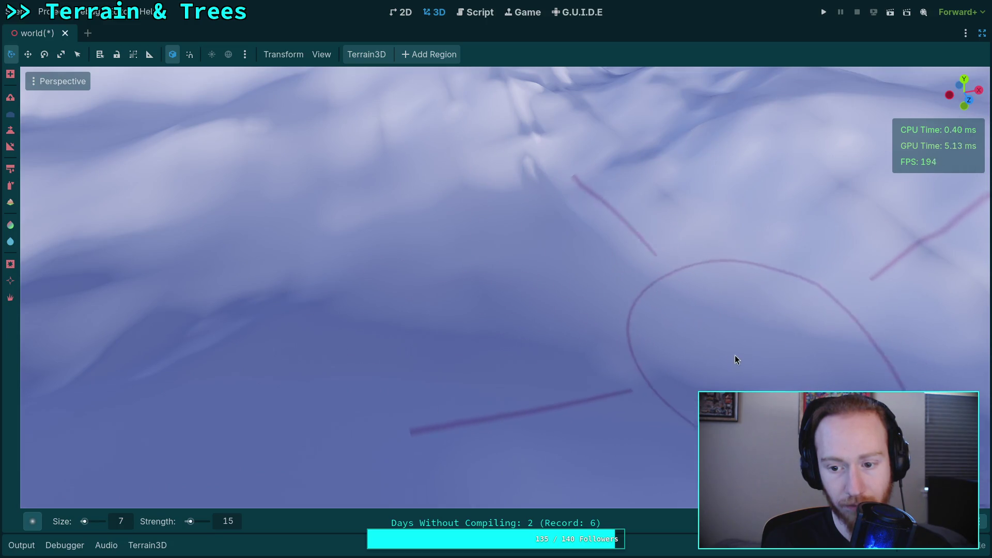
left_click_drag(229, 294, 458, 287)
left_click_drag(434, 165, 434, 207)
mouse_move(493, 263)
left_mouse_down()
mouse_move(529, 283)
mouse_move(589, 289)
mouse_move(464, 266)
left_mouse_up()
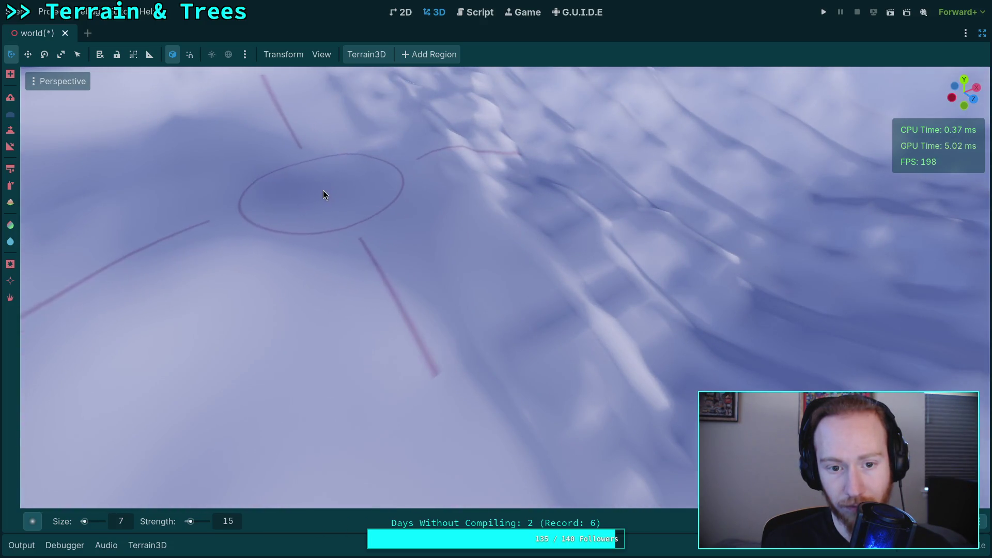
left_click_drag(352, 201, 401, 274)
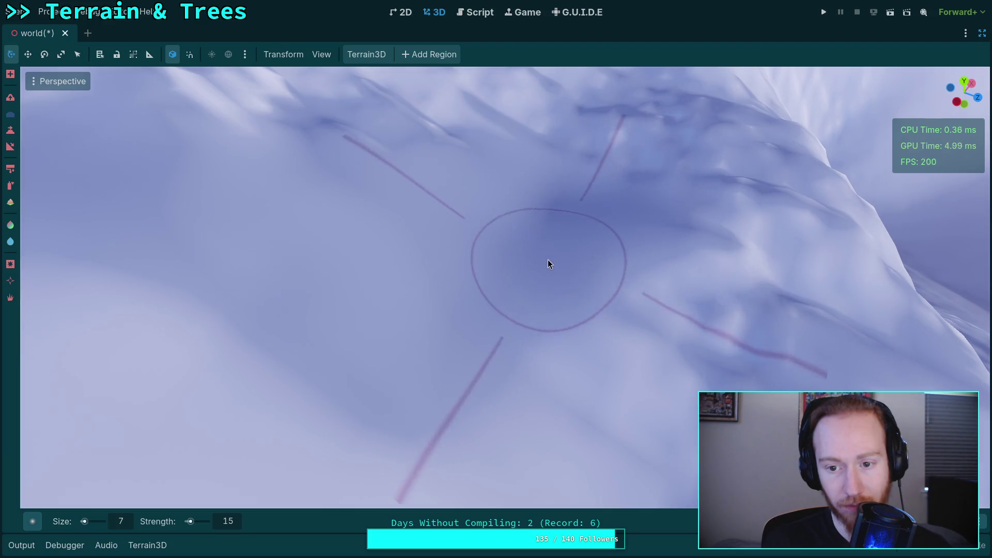
left_click_drag(546, 263, 510, 351)
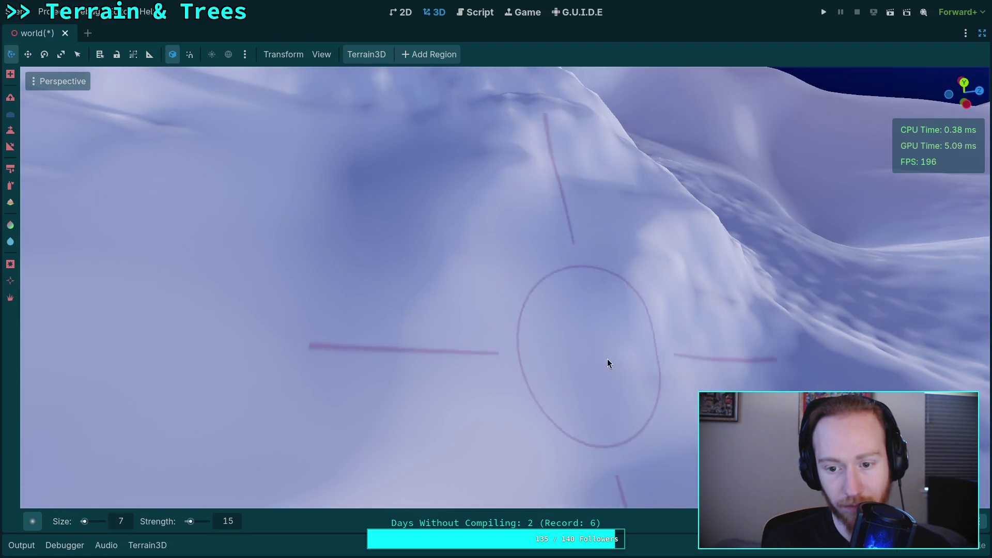
left_click_drag(760, 336, 524, 340)
left_click_drag(475, 252, 416, 262)
mouse_move(666, 357)
left_mouse_down()
mouse_move(718, 313)
mouse_move(522, 284)
left_mouse_up()
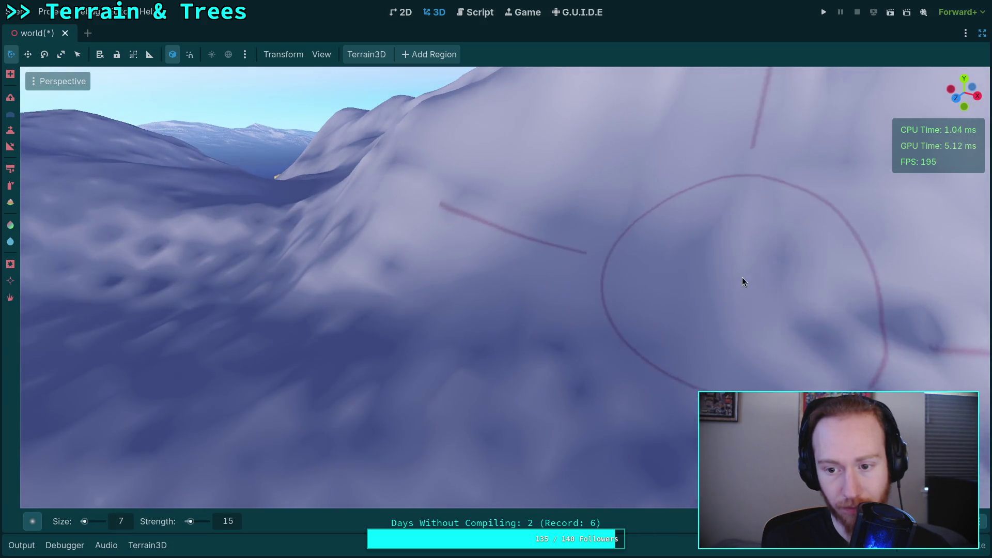
left_click_drag(613, 248, 420, 261)
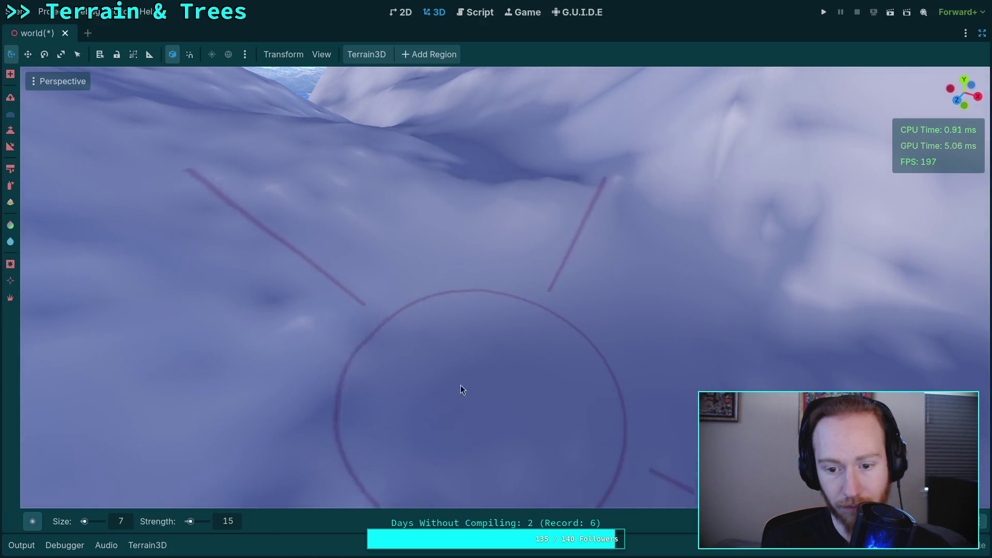
left_click_drag(380, 179, 365, 267)
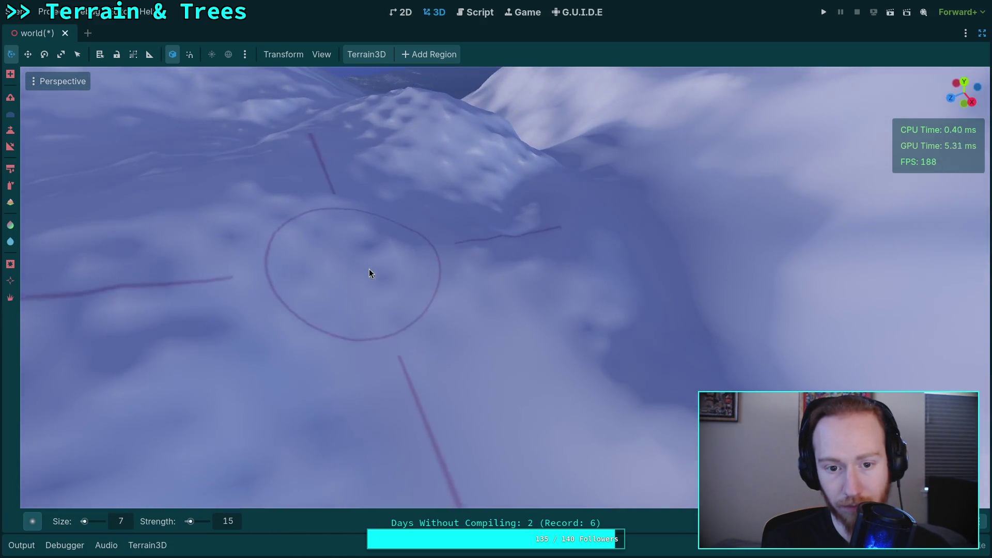
left_click_drag(496, 312, 408, 306)
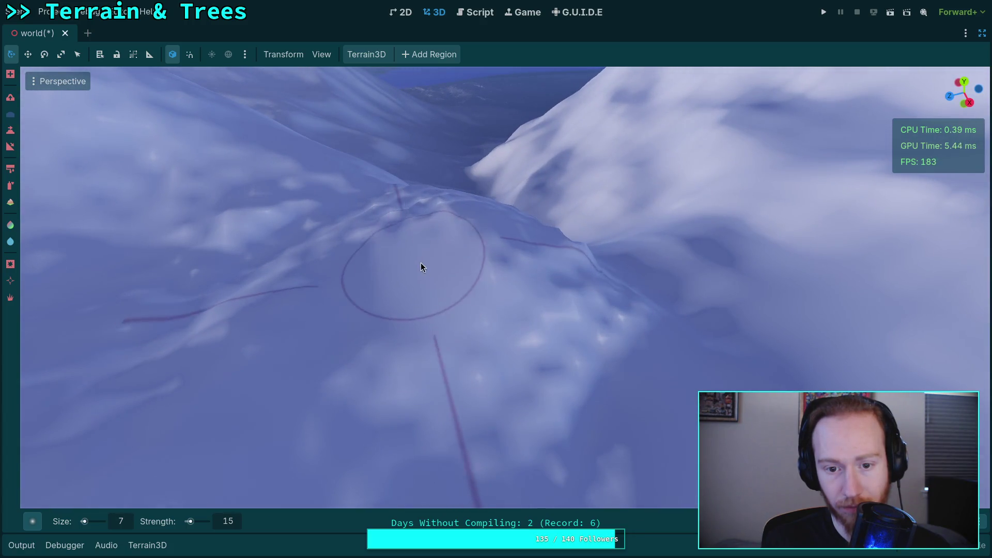
left_click_drag(625, 309, 419, 311)
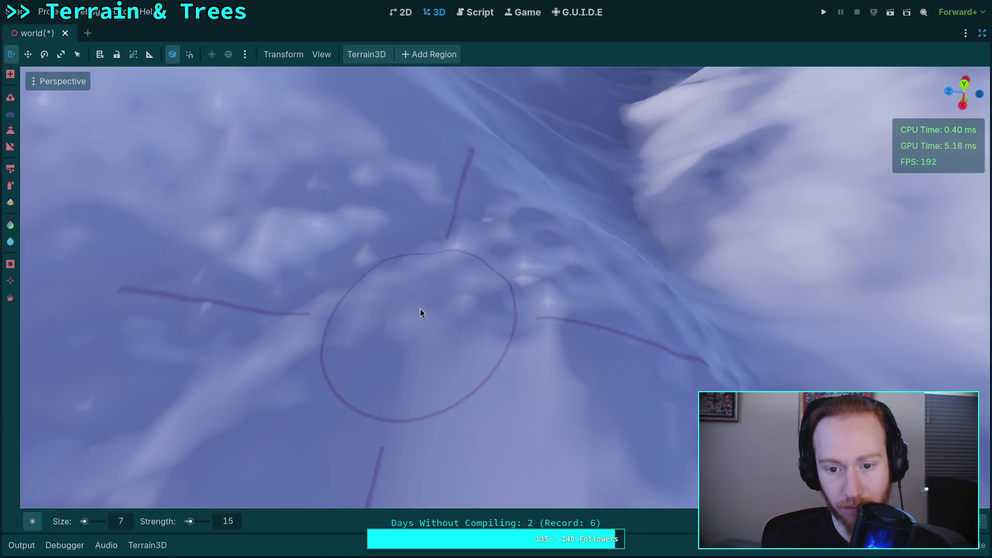
mouse_move(679, 347)
left_mouse_down()
mouse_move(594, 336)
mouse_move(445, 281)
left_mouse_up()
mouse_move(698, 326)
left_mouse_down()
mouse_move(523, 320)
mouse_move(444, 258)
mouse_move(429, 212)
mouse_move(222, 243)
left_mouse_up()
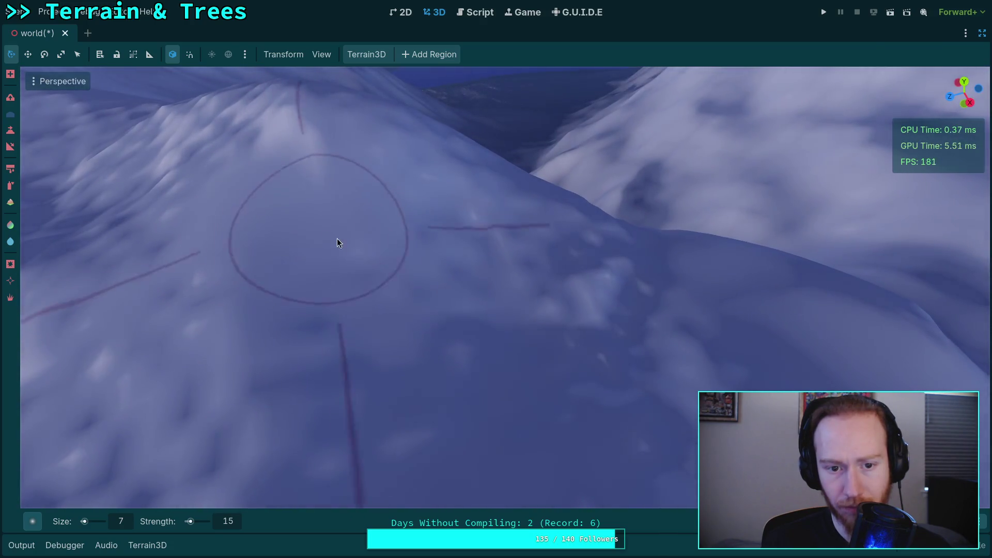
mouse_move(704, 359)
left_mouse_down()
mouse_move(594, 330)
mouse_move(516, 349)
left_mouse_up()
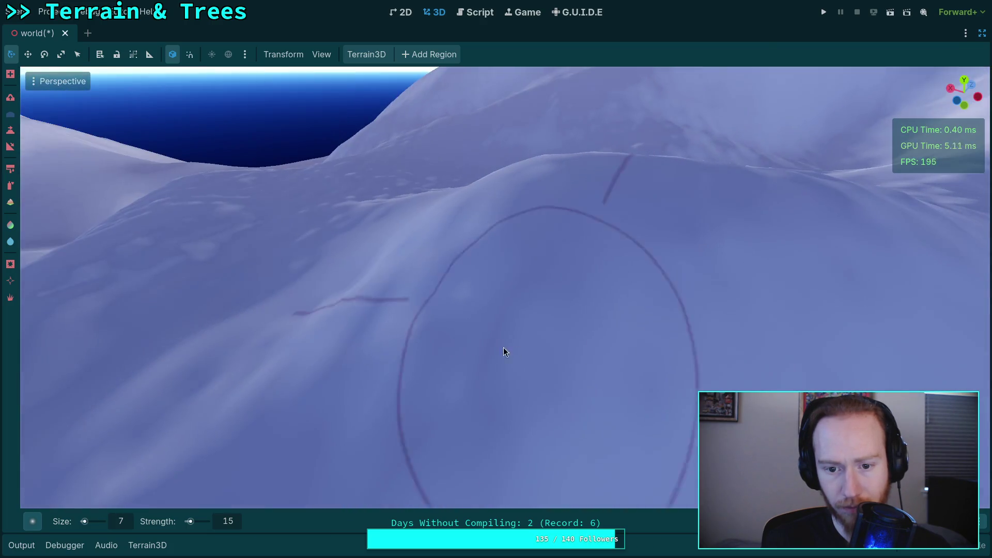
left_click_drag(695, 300, 763, 284)
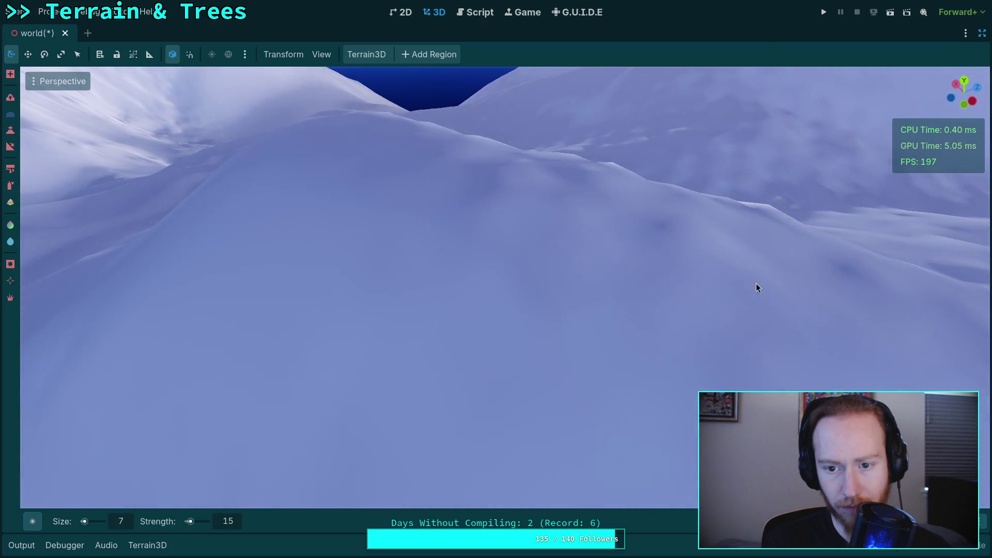
left_click_drag(706, 275, 458, 290)
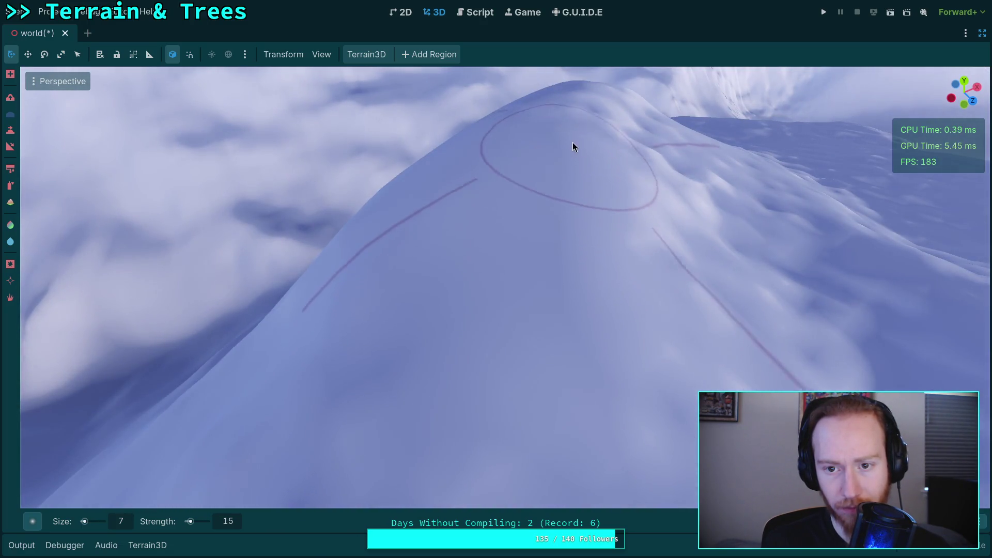
mouse_move(615, 123)
left_mouse_down()
mouse_move(602, 222)
mouse_move(635, 210)
mouse_move(443, 203)
mouse_move(584, 149)
mouse_move(579, 268)
mouse_move(612, 225)
mouse_move(564, 341)
mouse_move(523, 308)
mouse_move(427, 181)
mouse_move(388, 270)
mouse_move(368, 275)
mouse_move(432, 214)
mouse_move(417, 321)
mouse_move(567, 351)
mouse_move(423, 367)
mouse_move(455, 321)
left_mouse_up()
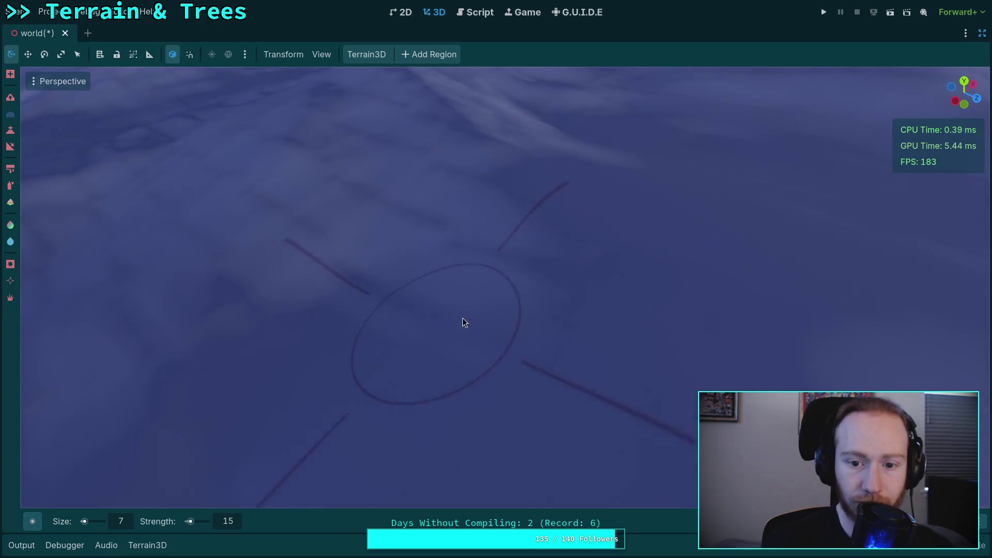
mouse_move(576, 261)
left_mouse_down()
mouse_move(687, 277)
mouse_move(557, 266)
left_mouse_up()
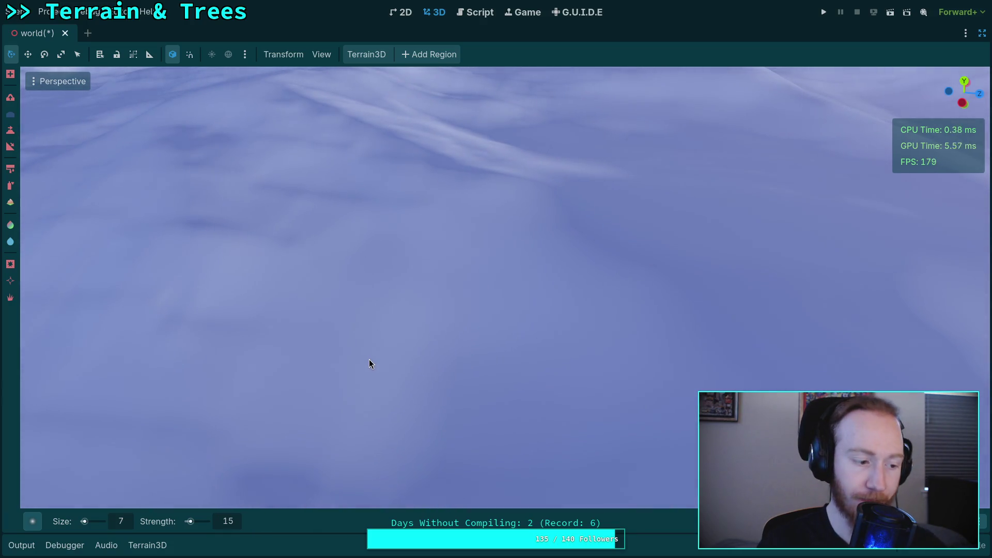
mouse_move(344, 354)
left_mouse_down()
mouse_move(447, 348)
mouse_move(392, 239)
mouse_move(443, 239)
mouse_move(416, 235)
left_mouse_up()
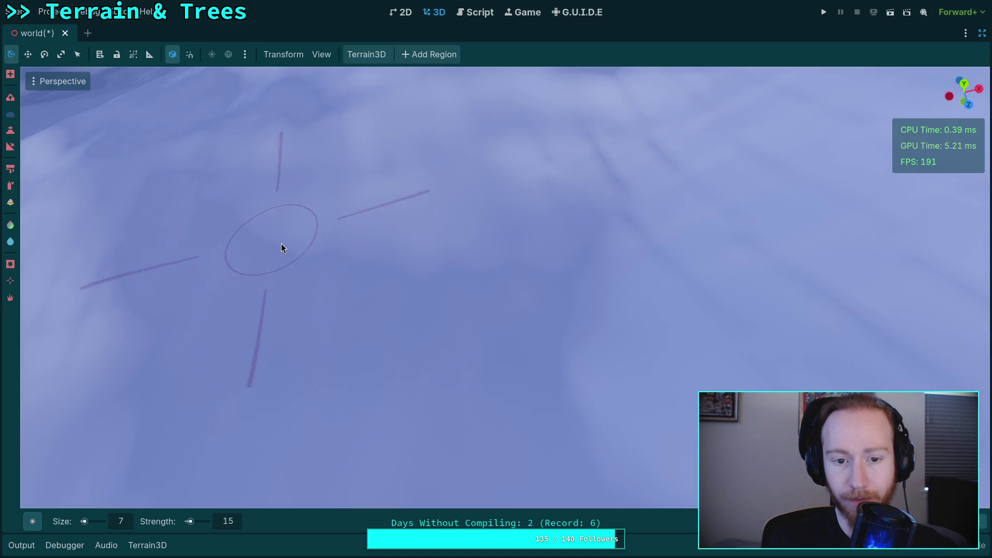
mouse_move(464, 275)
left_mouse_down()
mouse_move(454, 243)
mouse_move(434, 238)
mouse_move(445, 232)
left_mouse_up()
Save the world scene with Ctrl+S, fly over the mountains to review them, then leave the editor.
key("ctrl+s")
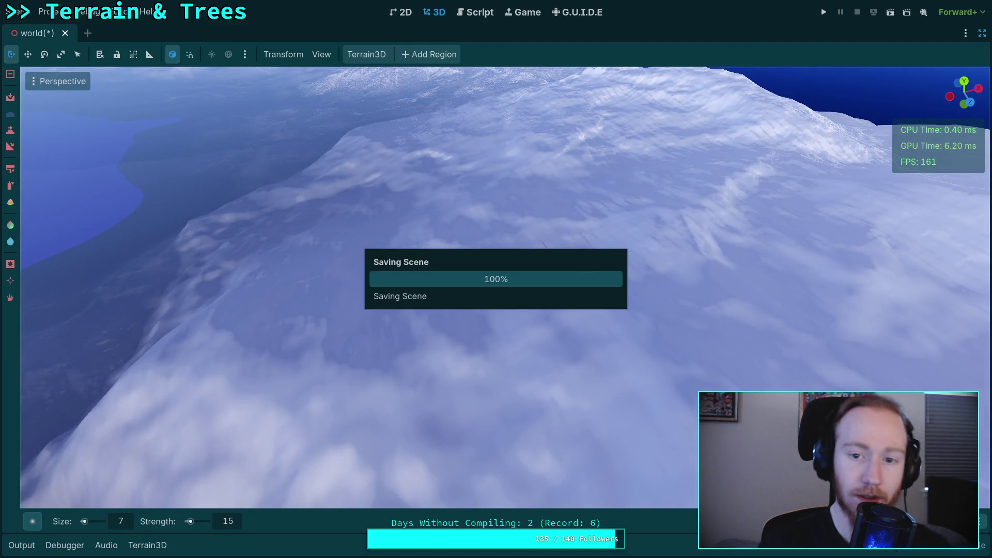
left_click_drag(606, 325, 491, 272)
scroll(547, 300, "up", 2)
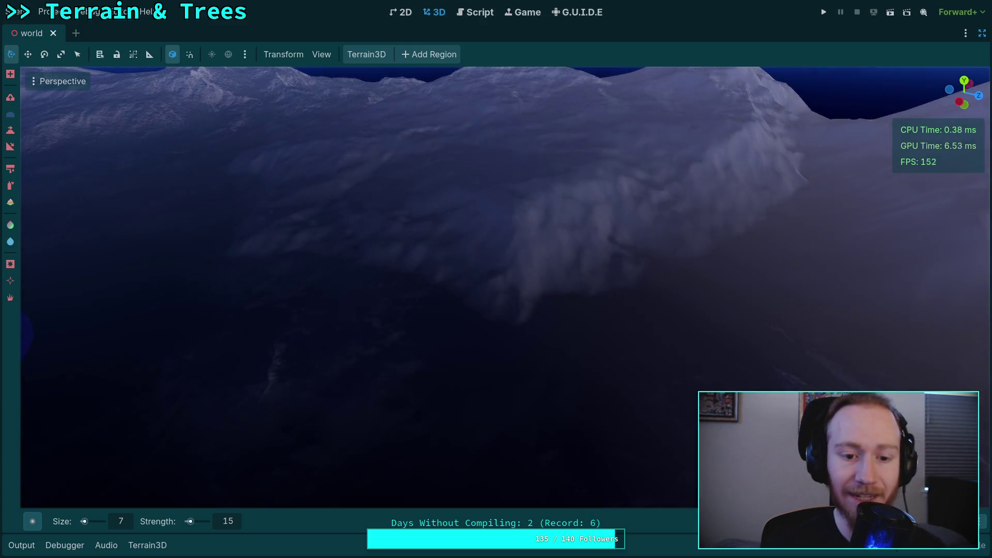
left_click_drag(480, 339, 480, 338)
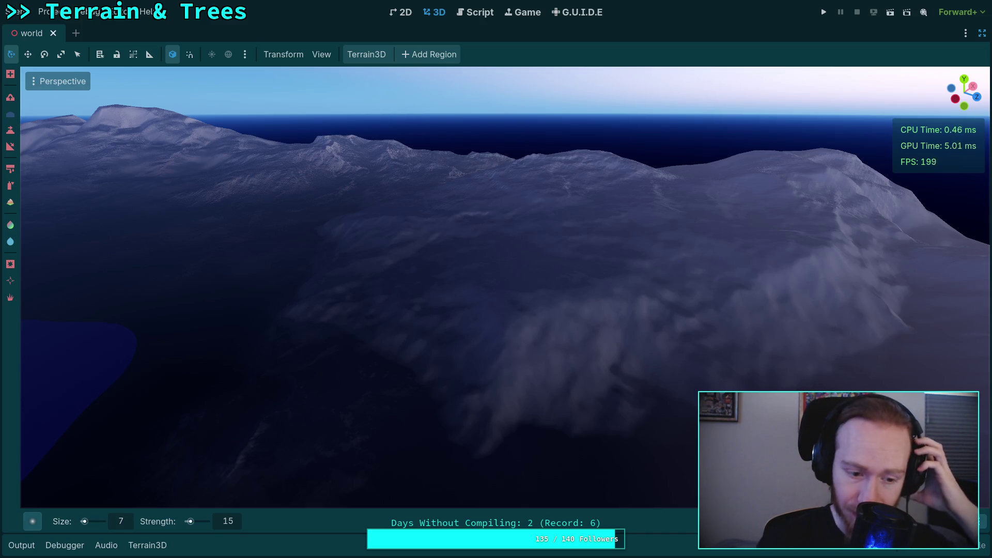
key("super+4")
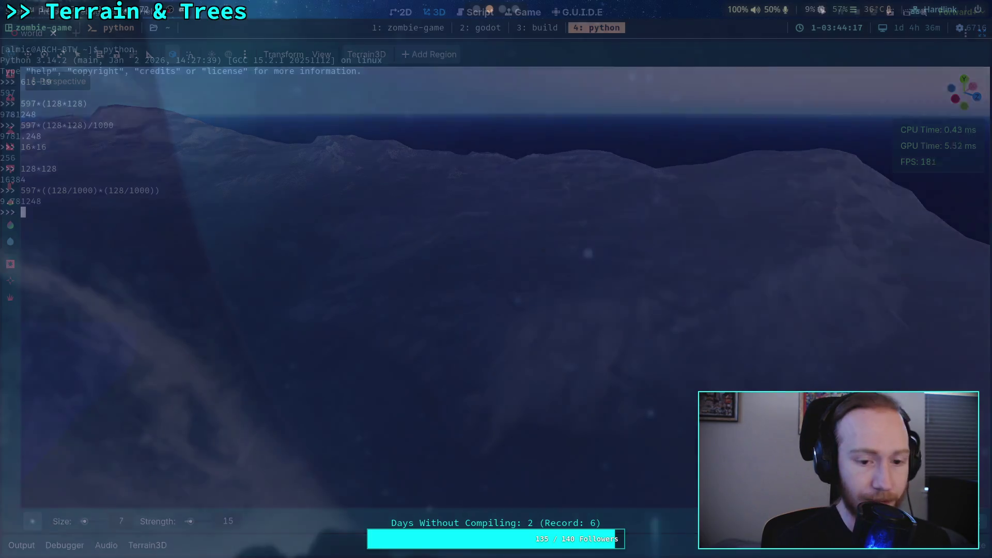
Save the Godot scene again, then move to the zombie-game workspace and exit the file tree.
left_click(415, 30)
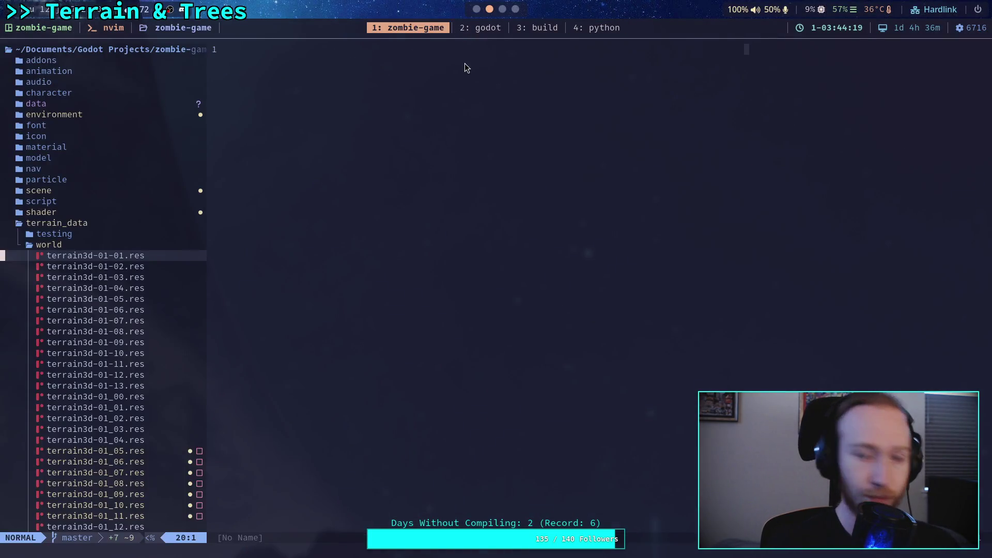
left_click(480, 28)
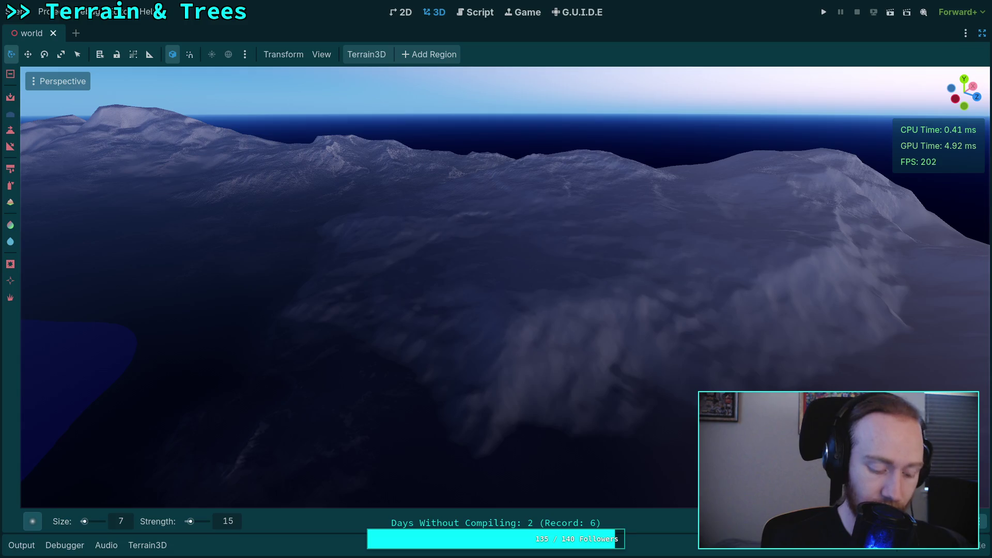
key("ctrl+s")
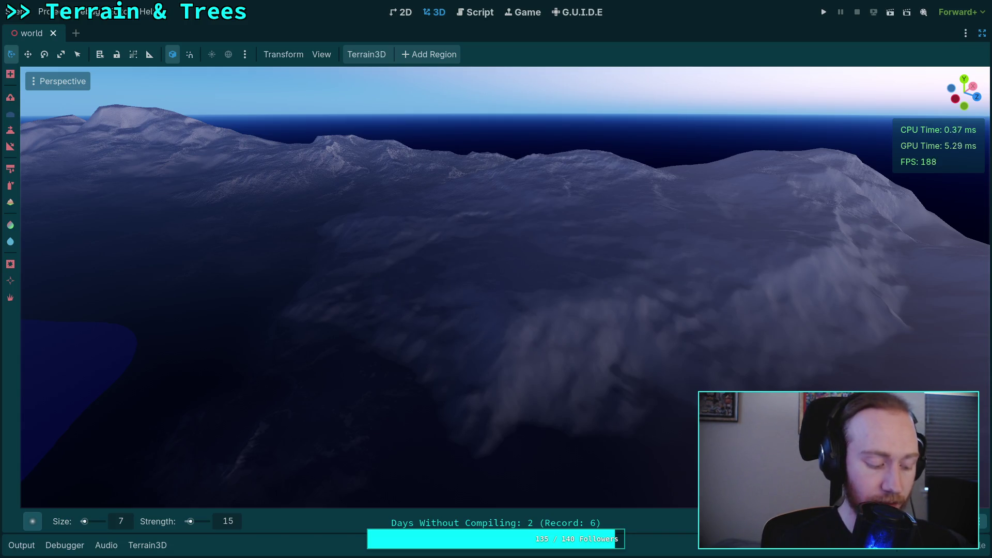
key("super+1")
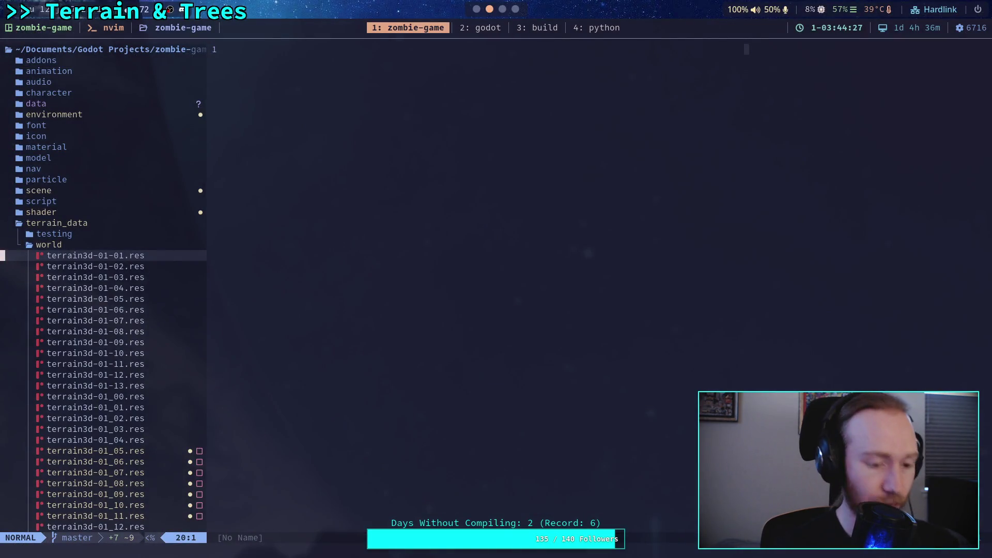
type(":q")
key("Return")
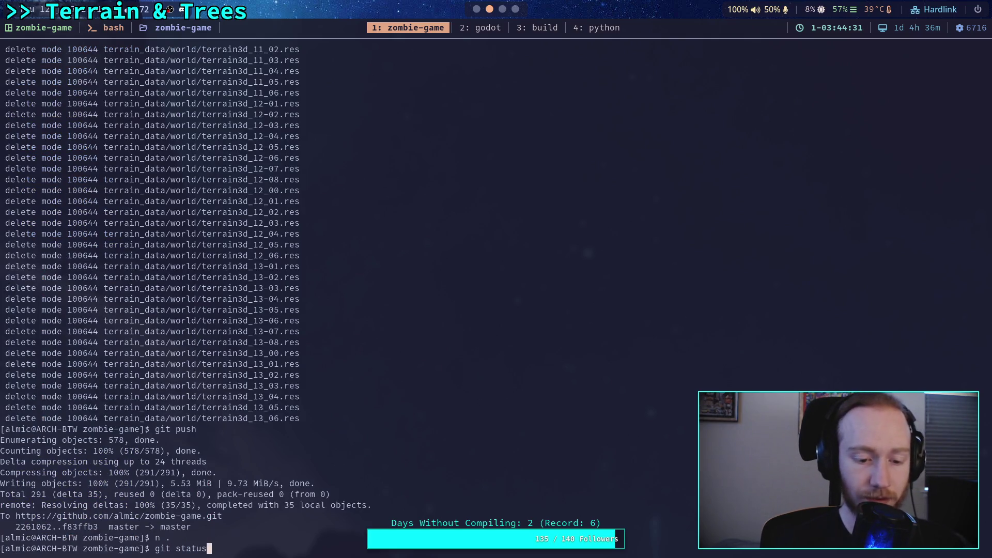
Stage terrain_data/world/ with git add, verify with git status, and start git commit.
key("Return")
type("git add terrain_data/world/")
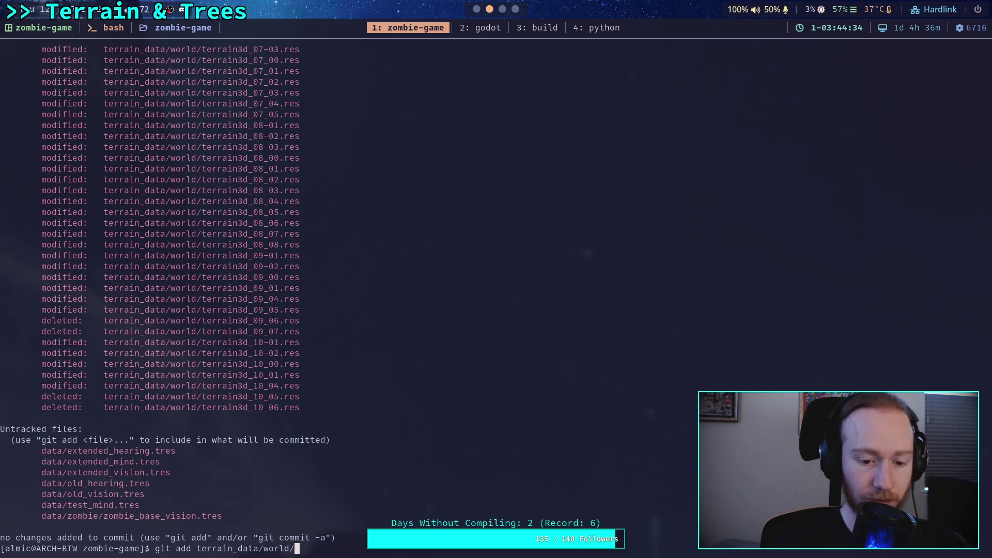
key("Return")
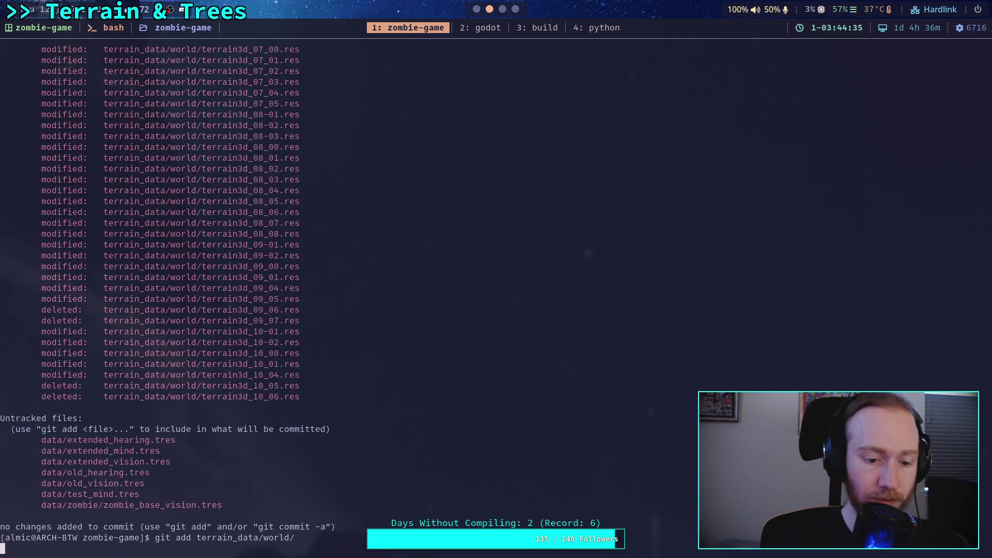
type("tus")
key("Return")
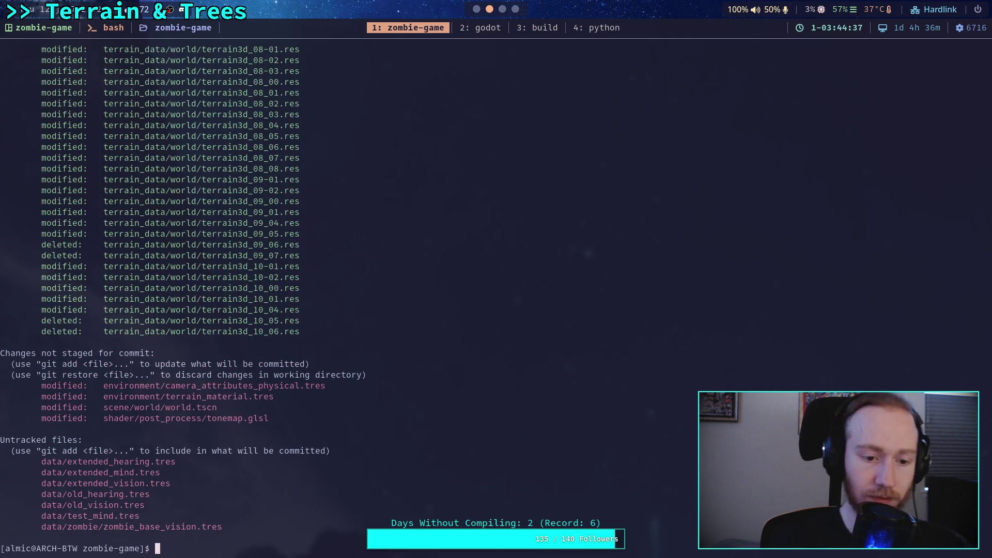
scroll(589, 227, "up", 16)
scroll(587, 243, "up", 10)
scroll(587, 243, "down", 20)
key("q")
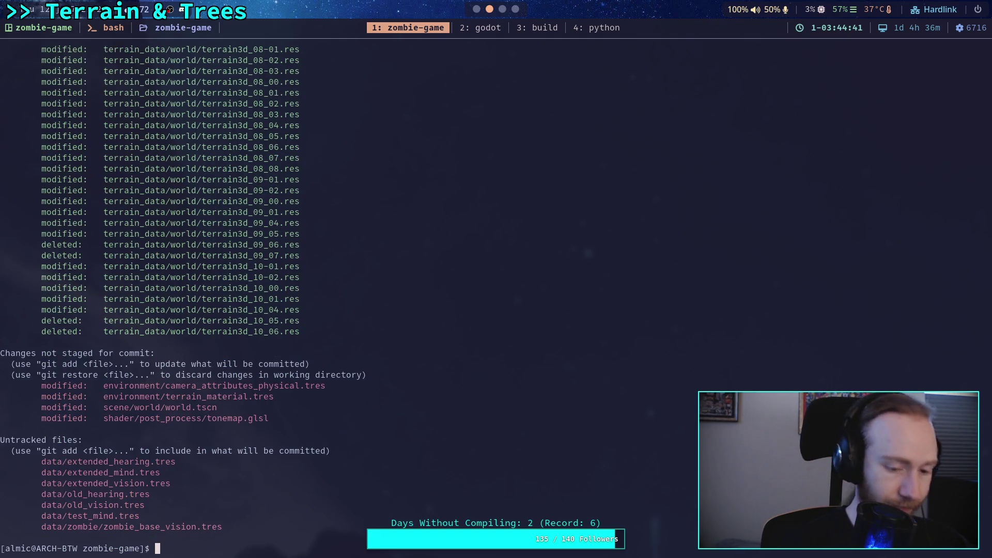
type("git commit")
key("Return")
type("Smooth out terrain,")
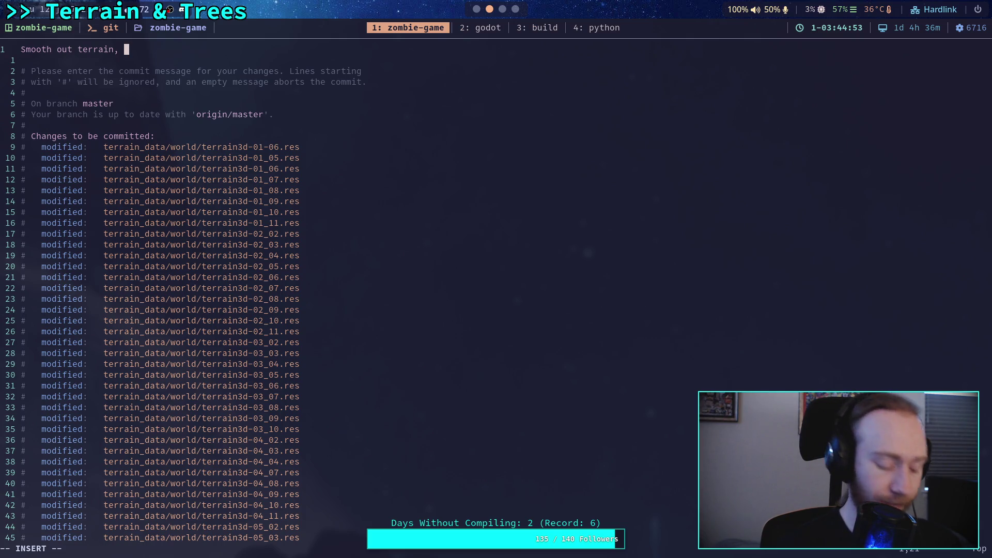
Write the commit message 'Work on south, north-west, east terrain' with bullet notes and save it.
key("BackSpace")
key("BackSpace")
key("BackSpace")
type("Work on south")
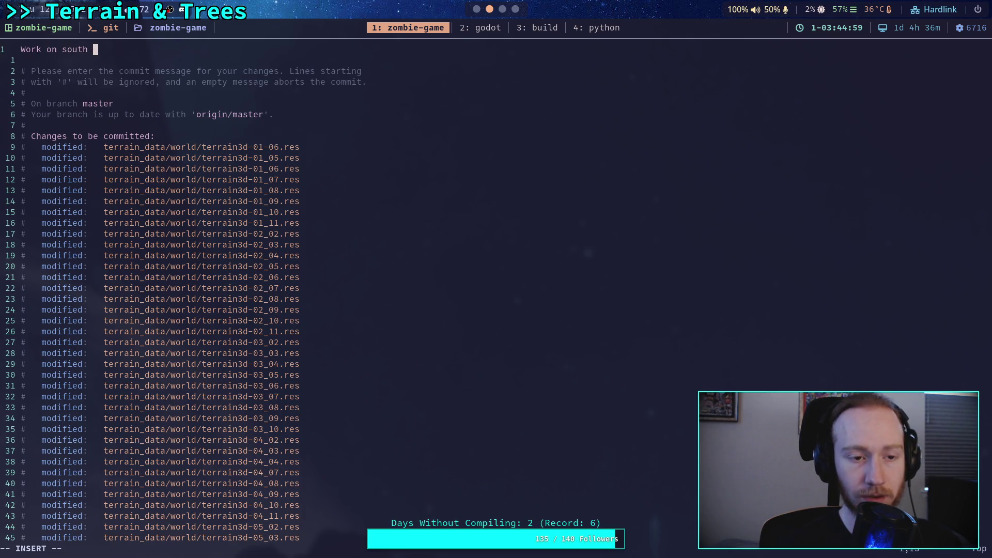
type("terrain, smooti")
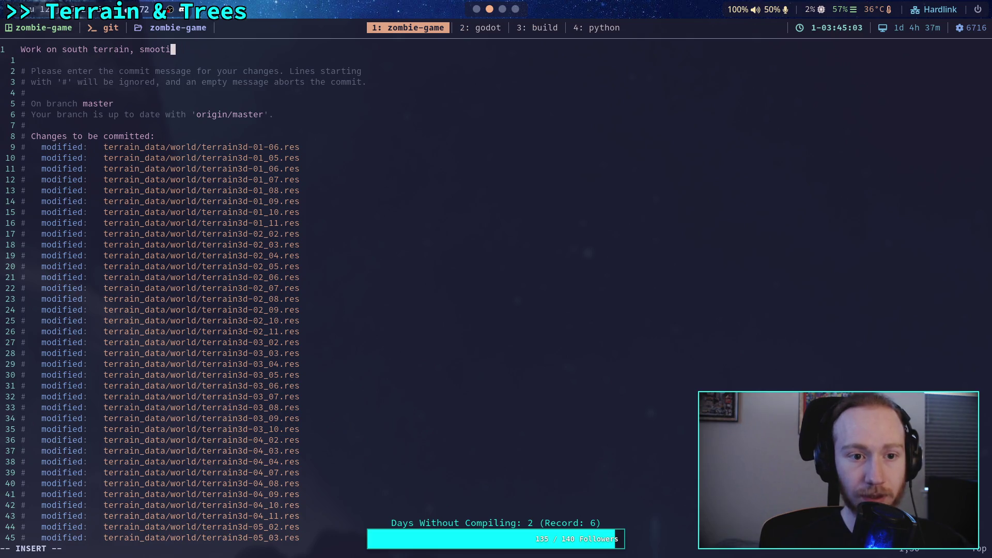
key("BackSpace")
key("BackSpace")
key("BackSpace")
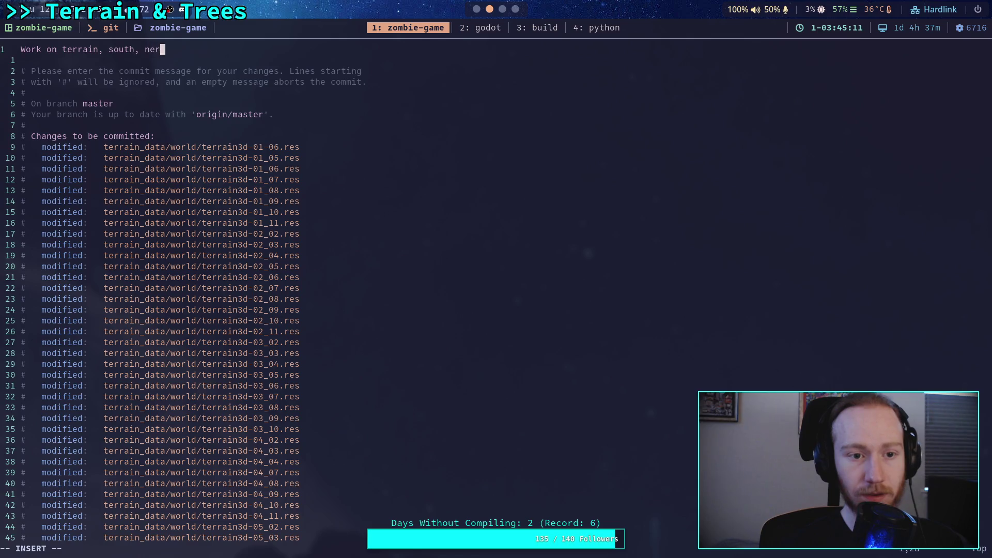
key("BackSpace")
key("BackSpace")
key("BackSpace")
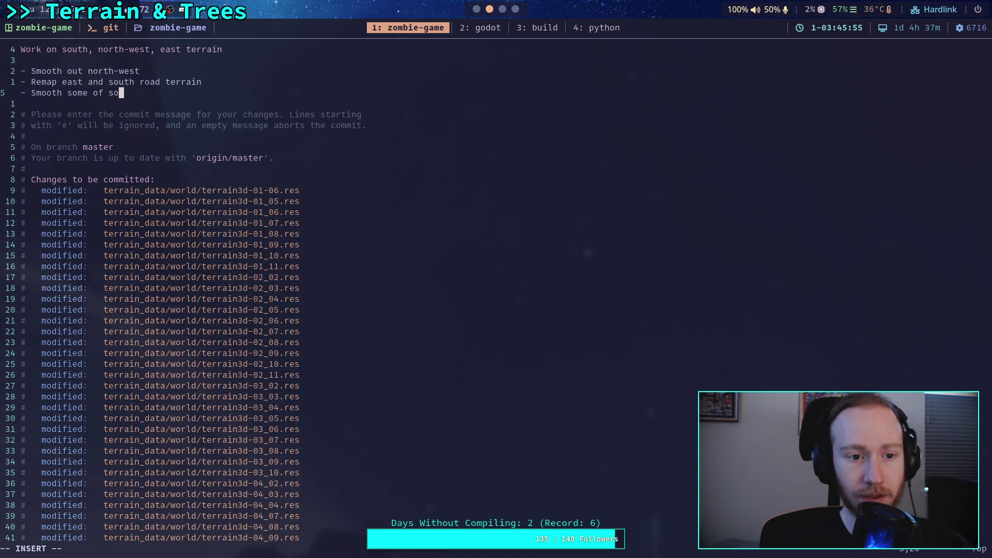
key("Escape")
key("Return")
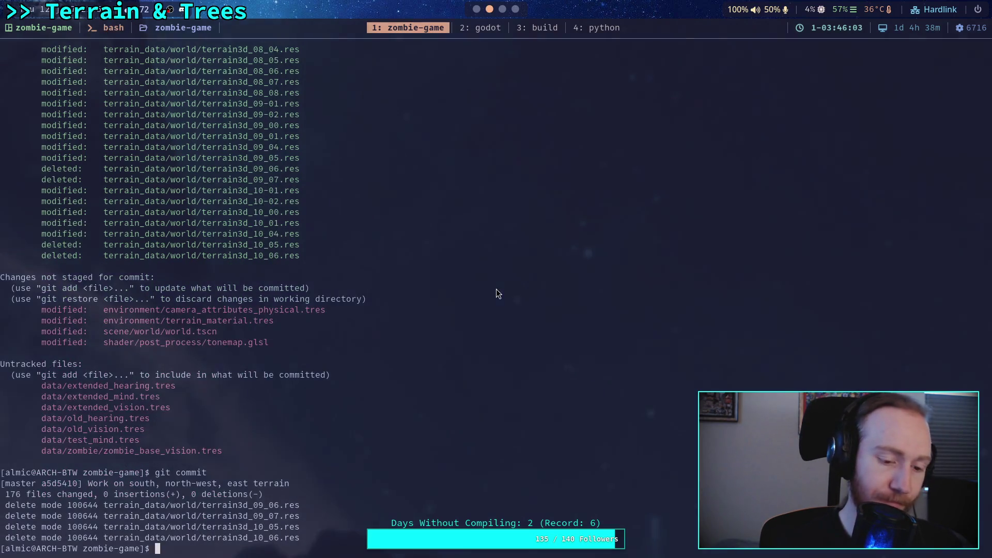
Run git push to send the terrain commit to master, then switch back to Godot.
type("git push")
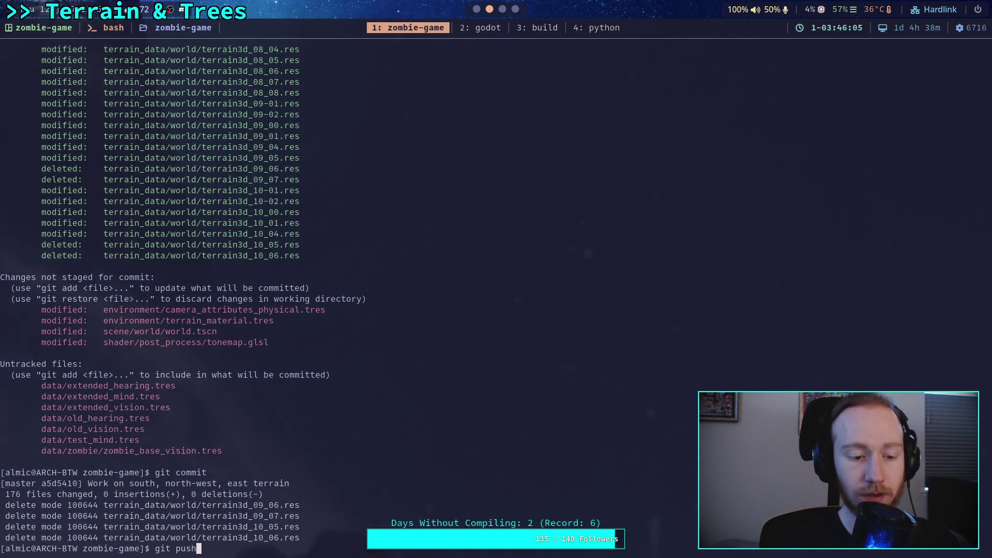
key("Return")
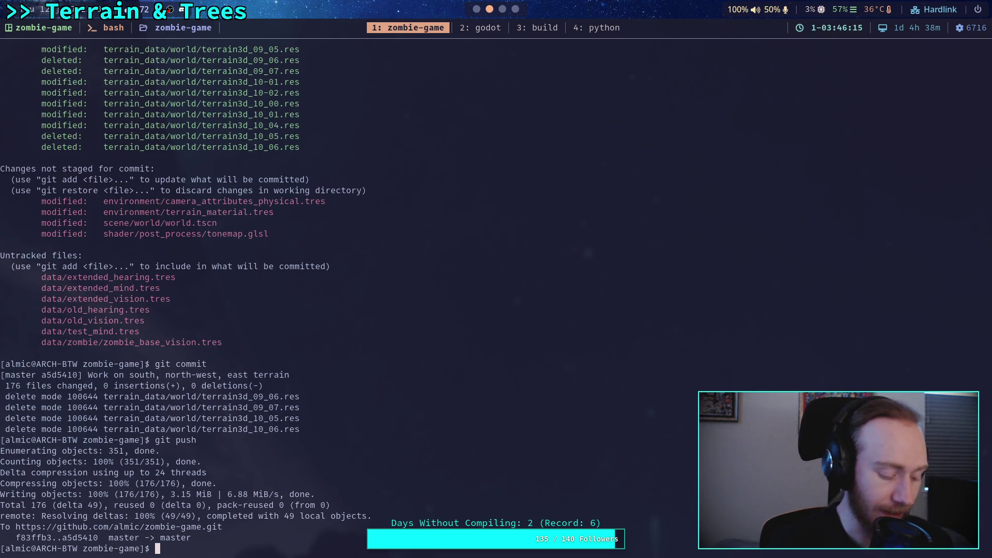
key("super+2")
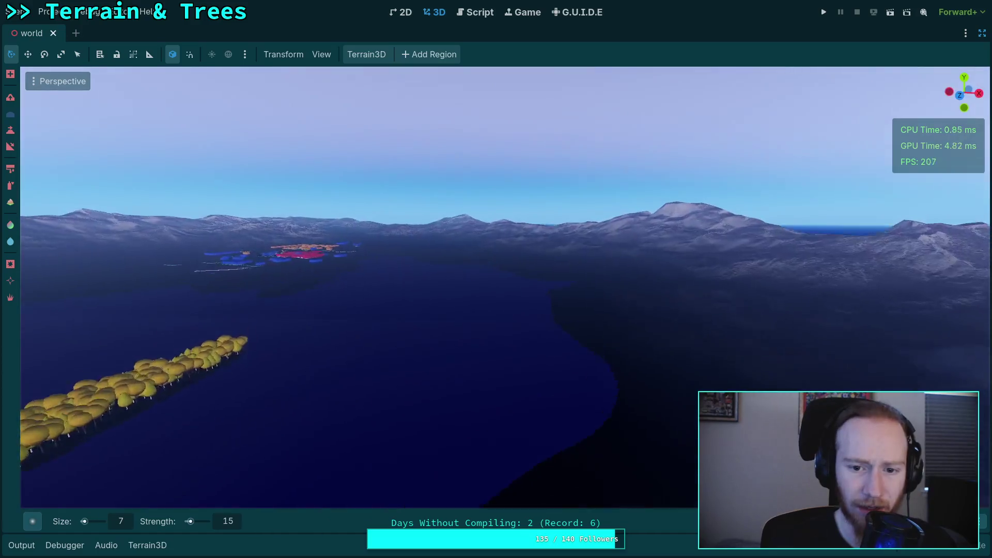
scroll(548, 281, "up", 2)
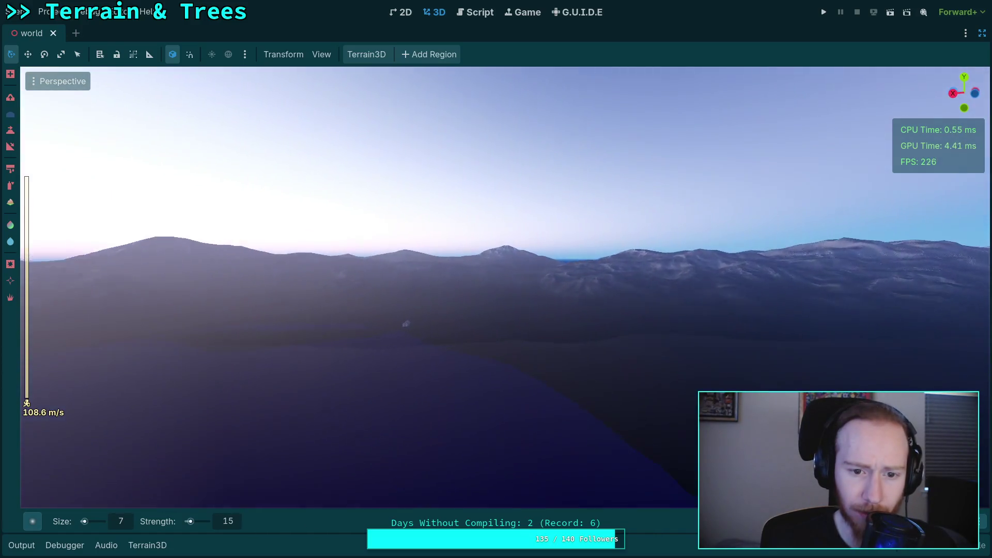